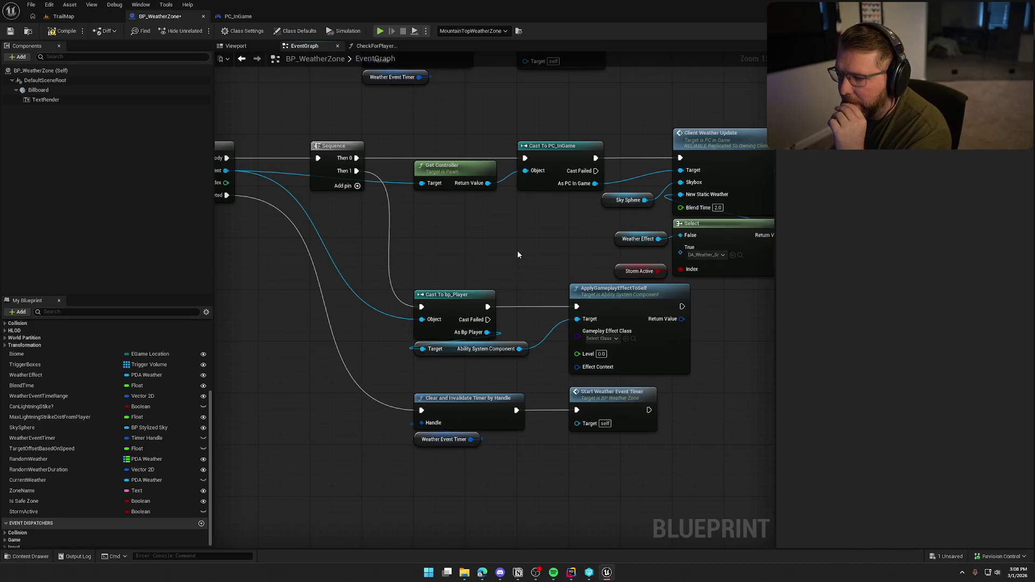
- Move the Sky Sphere node up above Client Weather Update
{"action": "left_click_drag", "start_coordinate": [516, 250], "coordinate": [408, 233]}
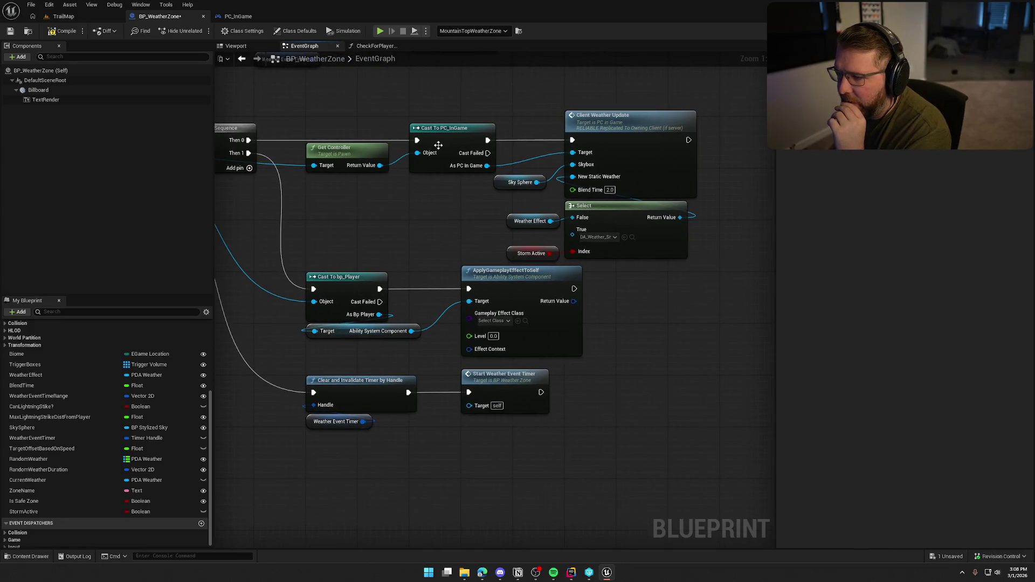
{"action": "mouse_move", "coordinate": [522, 187]}
{"action": "left_mouse_down"}
{"action": "mouse_move", "coordinate": [530, 127]}
{"action": "mouse_move", "coordinate": [593, 109]}
{"action": "left_mouse_up"}
{"action": "left_click", "coordinate": [524, 189]}
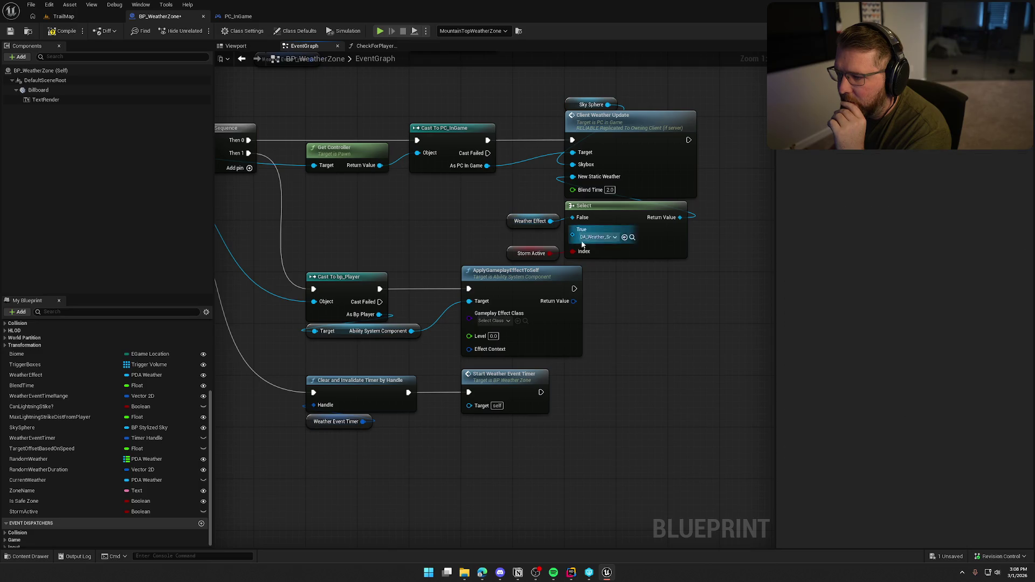
- Move the Weather Effect, Storm Active and Select nodes left, tucked under Cast To PC_InGame
{"action": "left_click_drag", "start_coordinate": [486, 200], "coordinate": [593, 261]}
{"action": "mouse_move", "coordinate": [622, 222]}
{"action": "left_mouse_down"}
{"action": "mouse_move", "coordinate": [480, 216]}
{"action": "mouse_move", "coordinate": [464, 194]}
{"action": "left_mouse_up"}
{"action": "left_click", "coordinate": [614, 254]}
- Lower the three timer nodes further down, then select the Storm Active variable node
{"action": "mouse_move", "coordinate": [624, 238]}
{"action": "left_mouse_down"}
{"action": "mouse_move", "coordinate": [698, 220]}
{"action": "mouse_move", "coordinate": [706, 250]}
{"action": "left_mouse_up"}
{"action": "left_click_drag", "start_coordinate": [649, 455], "coordinate": [636, 408]}
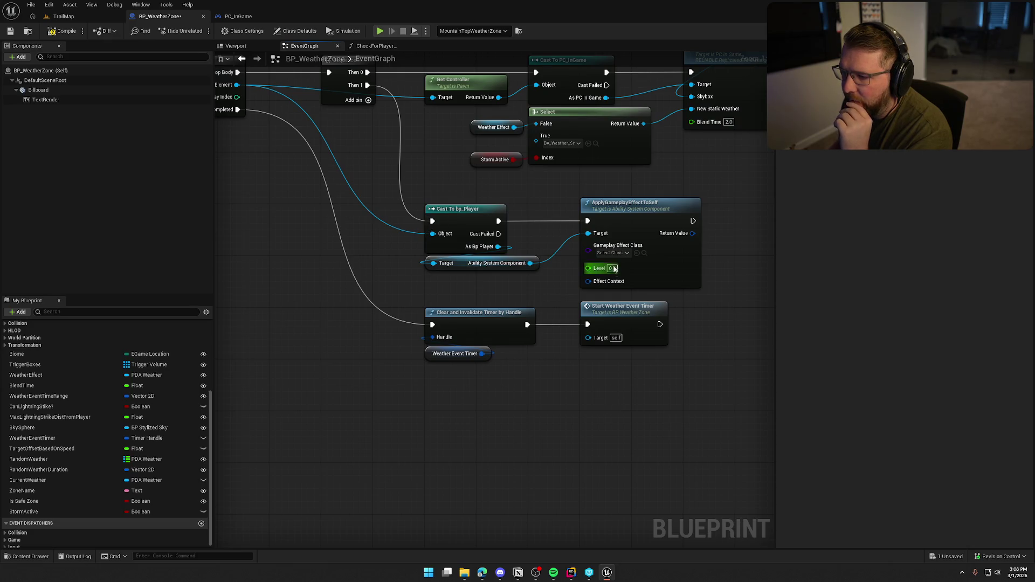
{"action": "left_click_drag", "start_coordinate": [554, 408], "coordinate": [557, 347]}
{"action": "mouse_move", "coordinate": [679, 323]}
{"action": "left_mouse_down"}
{"action": "mouse_move", "coordinate": [463, 242]}
{"action": "mouse_move", "coordinate": [464, 307]}
{"action": "left_mouse_up"}
{"action": "left_click", "coordinate": [490, 269]}
{"action": "left_click_drag", "start_coordinate": [490, 269], "coordinate": [493, 325]}
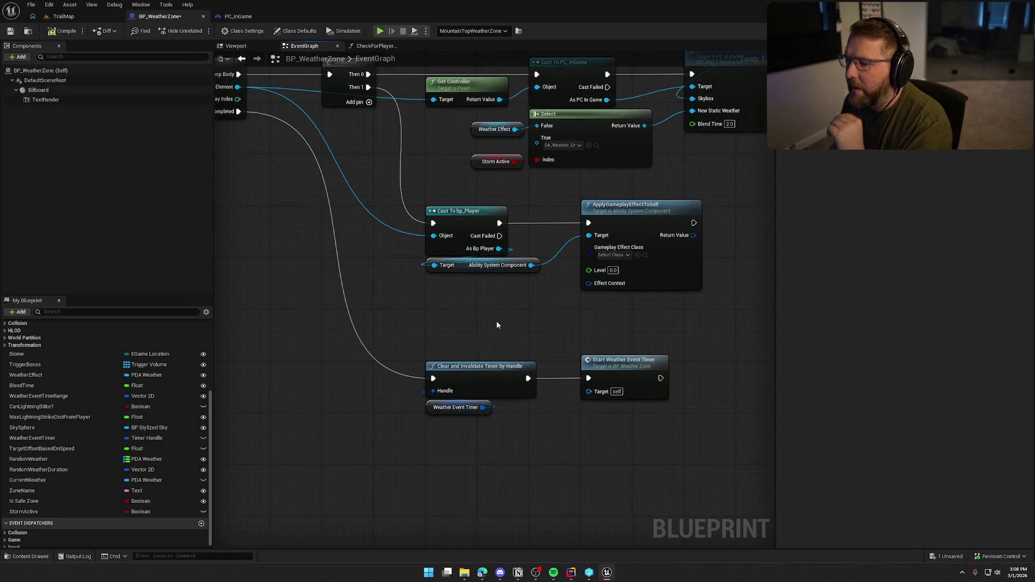
{"action": "left_click", "coordinate": [495, 161]}
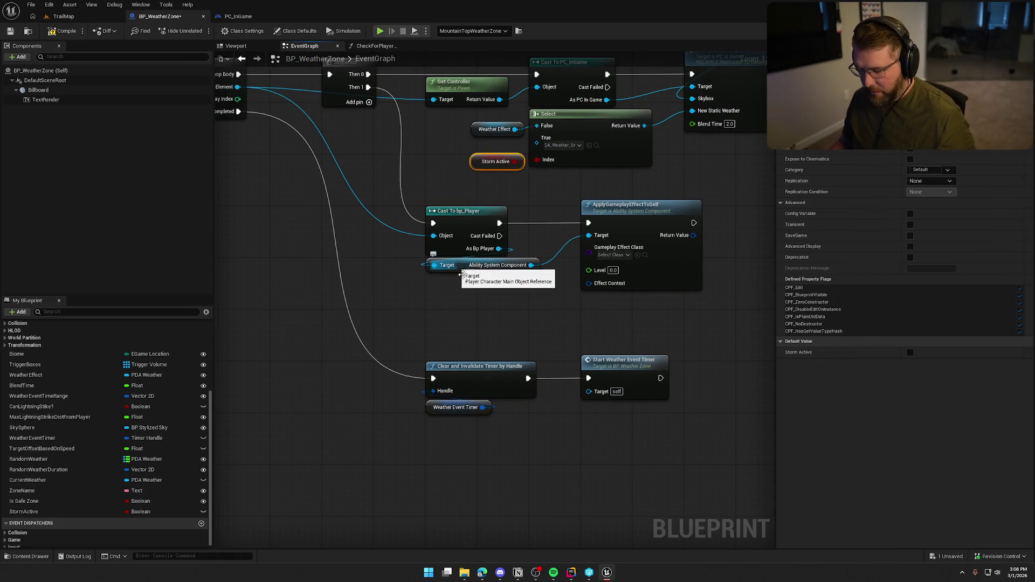
- Duplicate the Storm Active getter and add a Branch right after Cast To bp_Player
{"action": "key", "text": "ctrl+c"}
{"action": "key", "text": "ctrl+v"}
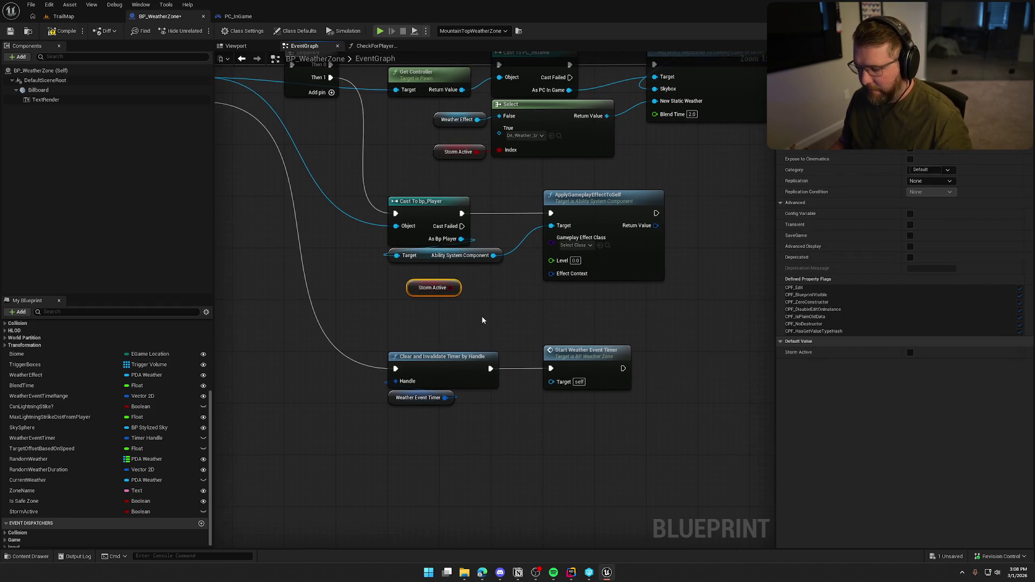
{"action": "left_click", "coordinate": [494, 304]}
{"action": "left_click", "coordinate": [496, 308]}
{"action": "left_click_drag", "start_coordinate": [503, 322], "coordinate": [463, 213]}
{"action": "left_click_drag", "start_coordinate": [582, 203], "coordinate": [699, 203]}
{"action": "left_click_drag", "start_coordinate": [529, 318], "coordinate": [578, 209]}
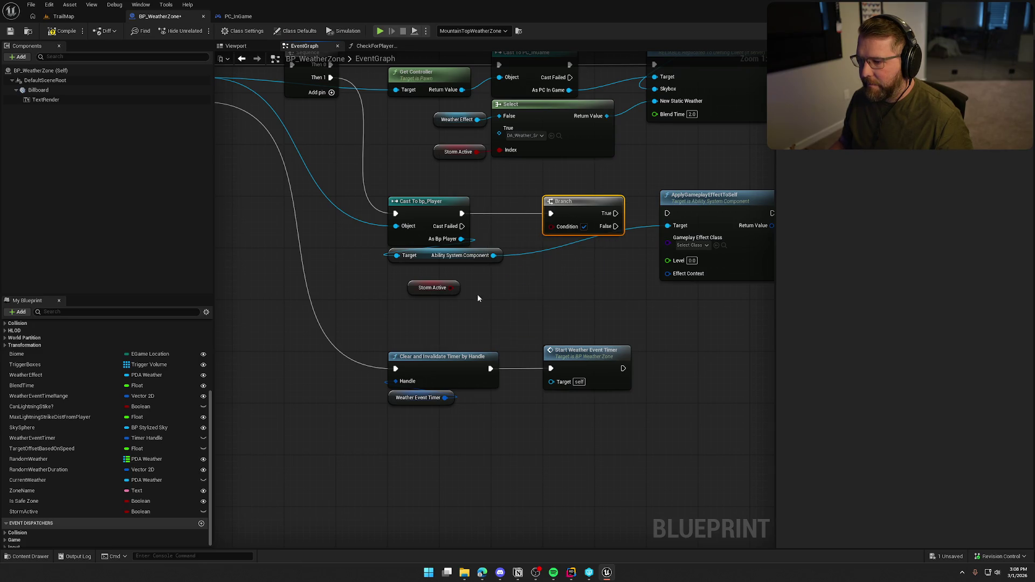
- Wire Storm Active into the Branch condition and Branch True into ApplyGameplayEffectToSelf
{"action": "left_click_drag", "start_coordinate": [450, 287], "coordinate": [551, 226]}
{"action": "left_click_drag", "start_coordinate": [433, 287], "coordinate": [567, 192]}
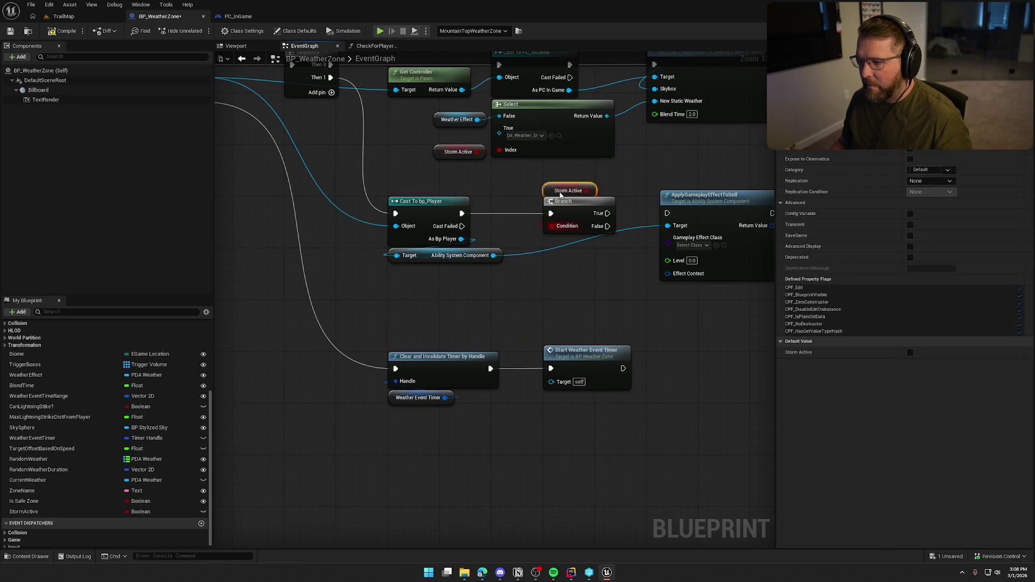
{"action": "left_click_drag", "start_coordinate": [462, 216], "coordinate": [523, 217]}
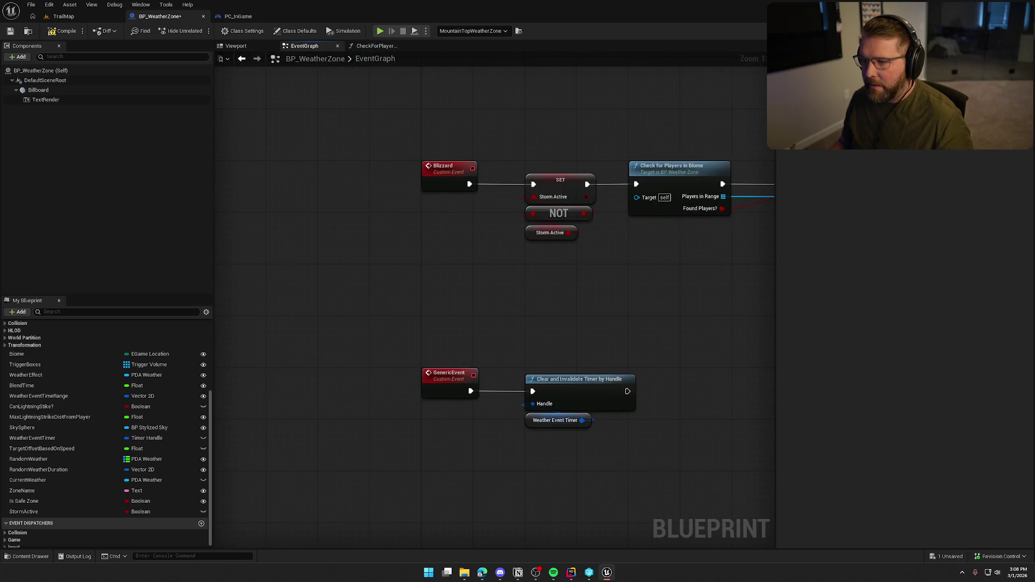
{"action": "mouse_move", "coordinate": [500, 285]}
{"action": "left_mouse_down"}
{"action": "mouse_move", "coordinate": [405, 241]}
{"action": "mouse_move", "coordinate": [431, 254]}
{"action": "mouse_move", "coordinate": [522, 224]}
{"action": "mouse_move", "coordinate": [535, 235]}
{"action": "left_mouse_up"}
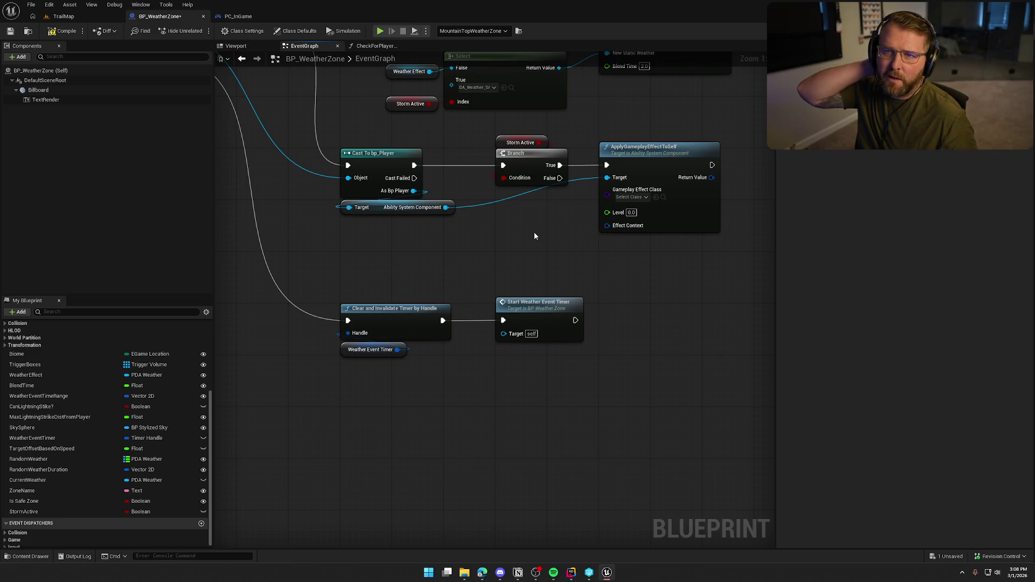
{"action": "left_click_drag", "start_coordinate": [535, 236], "coordinate": [570, 270]}
- Move the timer nodes further down to make room
{"action": "scroll", "coordinate": [581, 289], "scroll_direction": "down", "scroll_amount": 2}
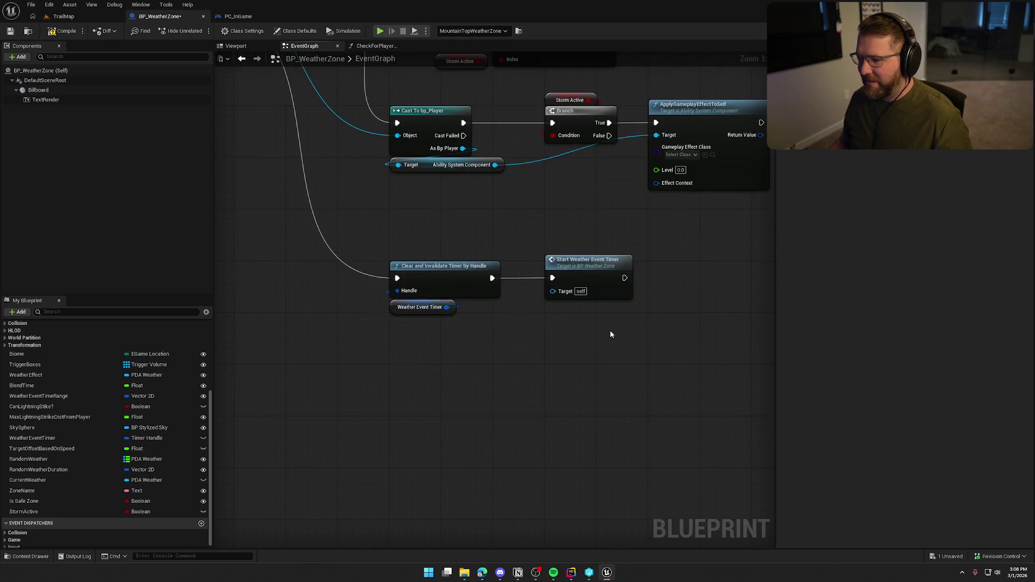
{"action": "mouse_move", "coordinate": [611, 334]}
{"action": "left_mouse_down"}
{"action": "mouse_move", "coordinate": [380, 253]}
{"action": "mouse_move", "coordinate": [432, 318]}
{"action": "left_mouse_up"}
{"action": "left_click_drag", "start_coordinate": [485, 235], "coordinate": [408, 326]}
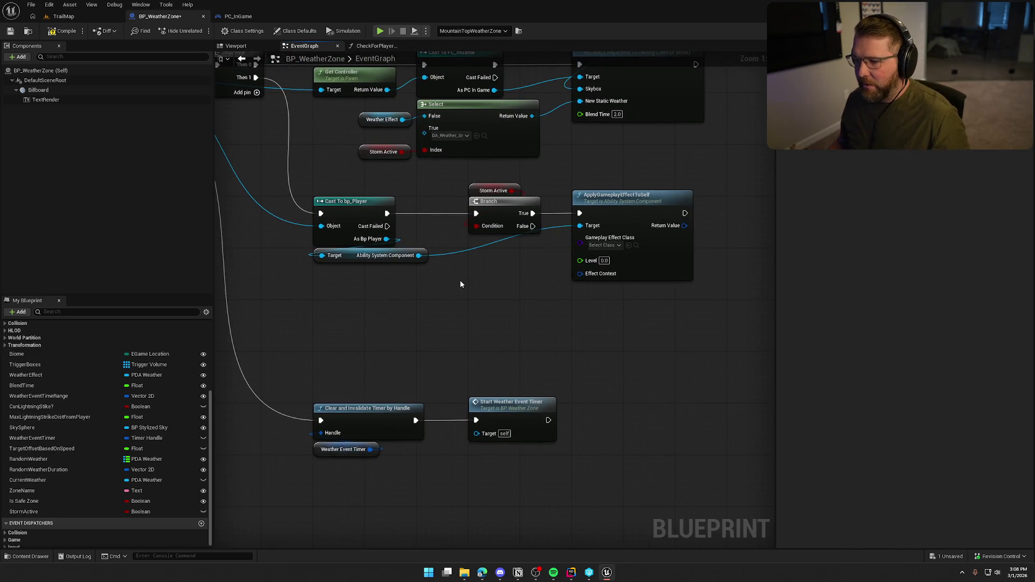
- Add Remove Active Effects with Granted Tags from Ability System Component, fed by Branch False
{"action": "left_click_drag", "start_coordinate": [418, 255], "coordinate": [547, 296]}
{"action": "type", "text": "remove game"}
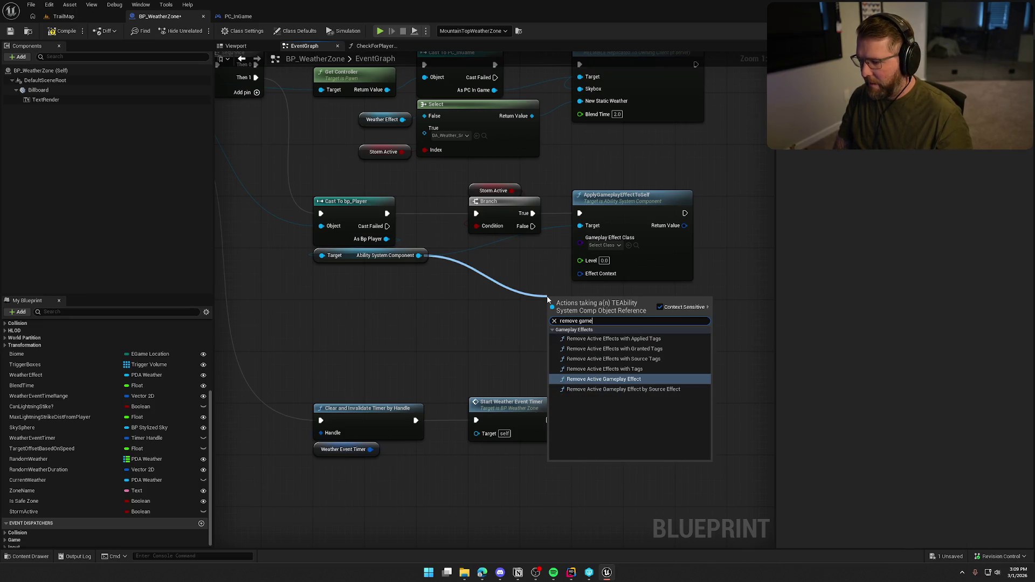
{"action": "left_click", "coordinate": [649, 351]}
{"action": "mouse_move", "coordinate": [610, 319]}
{"action": "left_mouse_down"}
{"action": "mouse_move", "coordinate": [635, 304]}
{"action": "mouse_move", "coordinate": [532, 226]}
{"action": "left_mouse_up"}
{"action": "left_click_drag", "start_coordinate": [419, 255], "coordinate": [579, 316]}
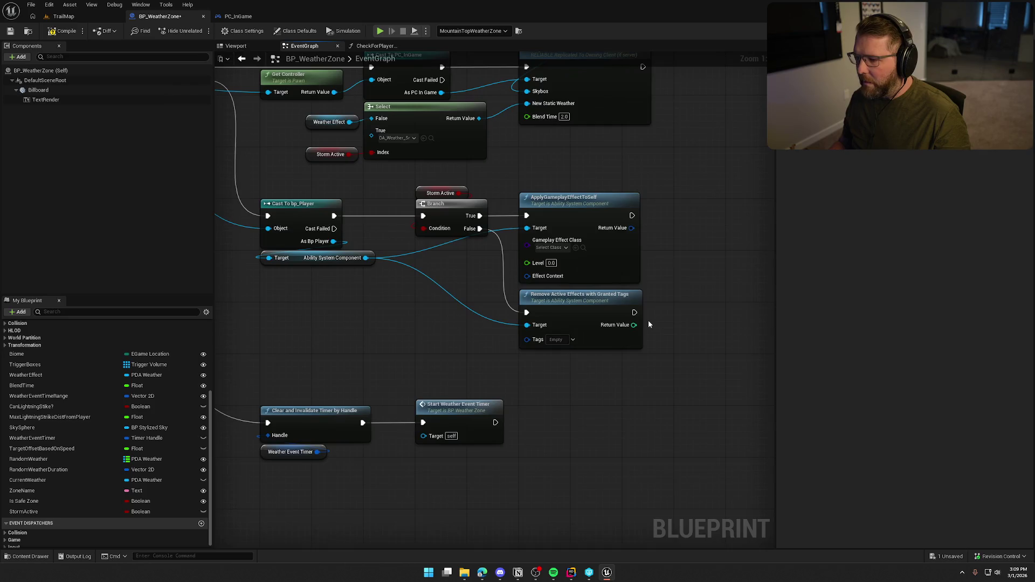
- Close TrailNErrorData.h and open TrailErrorTags.h and TrailErrorTags.cpp side by side
{"action": "left_click", "coordinate": [571, 572]}
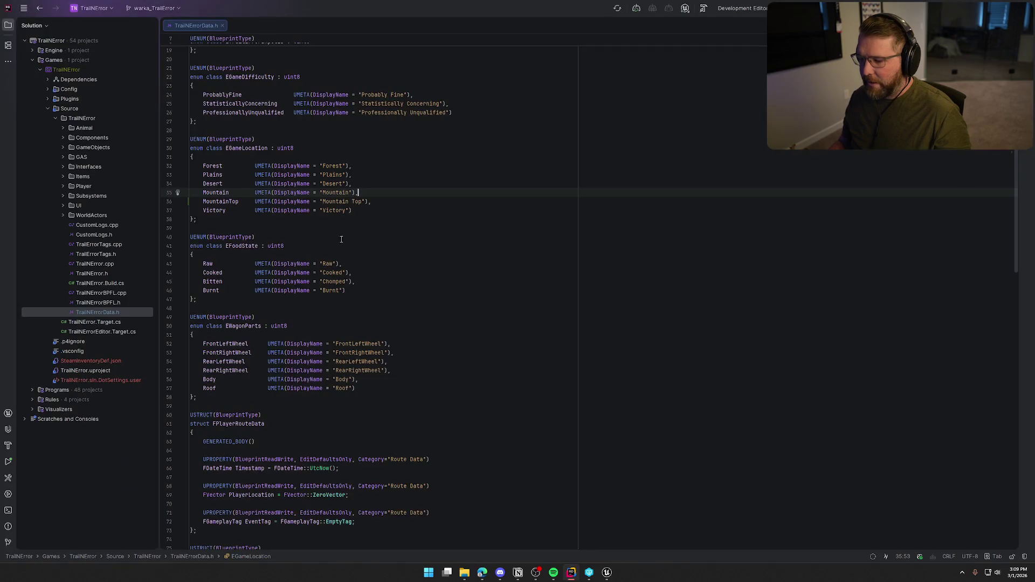
{"action": "middle_click", "coordinate": [184, 22]}
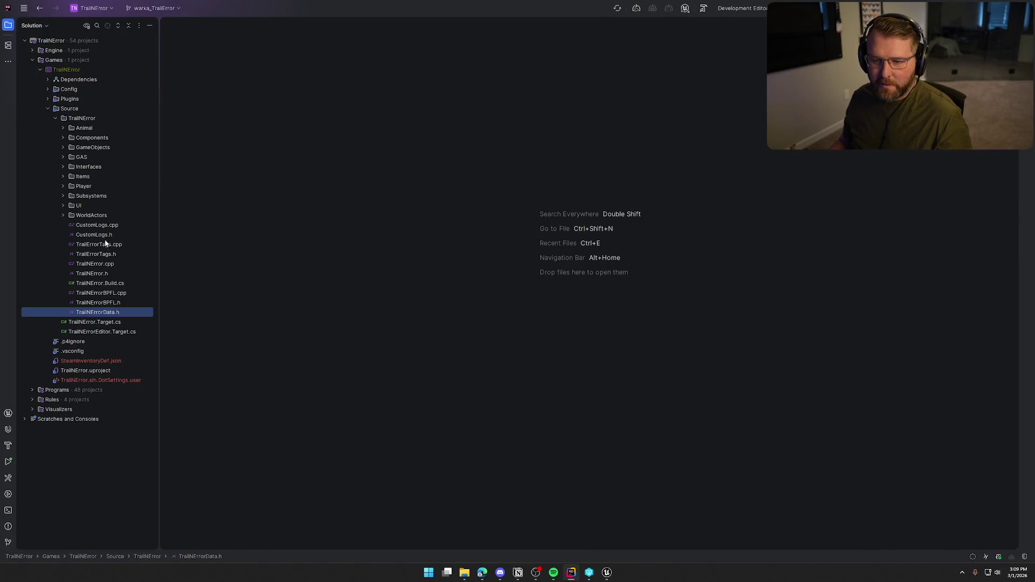
{"action": "left_click", "coordinate": [107, 254]}
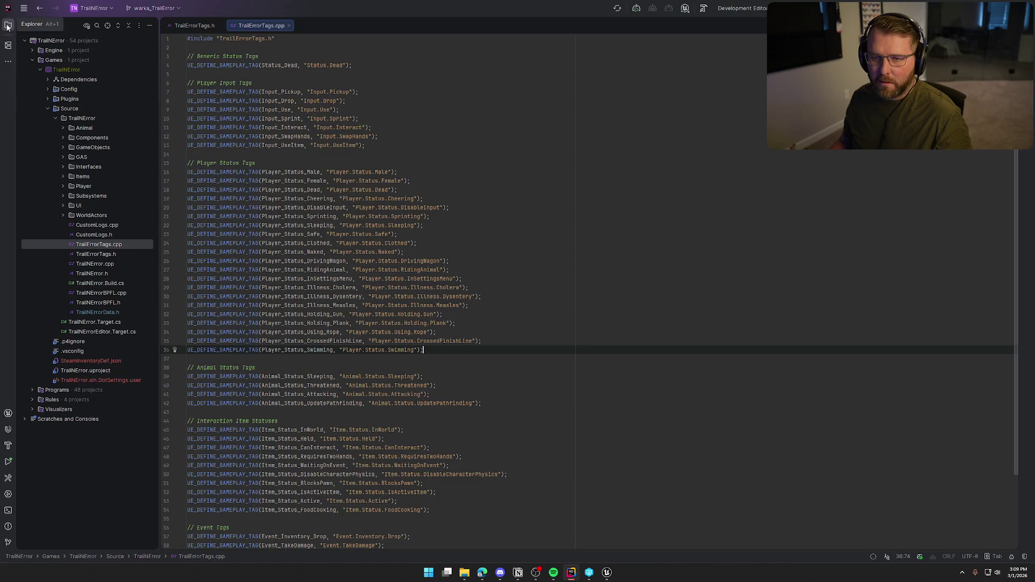
{"action": "double_click", "coordinate": [103, 245]}
{"action": "mouse_move", "coordinate": [126, 30]}
{"action": "left_mouse_down"}
{"action": "mouse_move", "coordinate": [671, 163]}
{"action": "mouse_move", "coordinate": [794, 166]}
{"action": "left_mouse_up"}
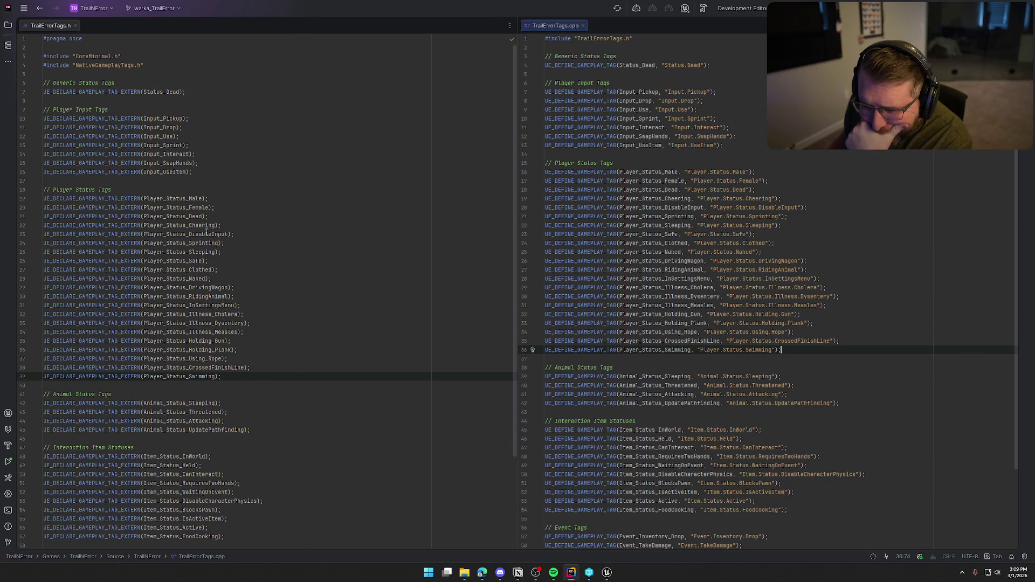
- Declare UE_DECLARE_GAMEPLAY_TAG_EXTERN(Player_Status_Freezing) below the Swimming tag in the header
{"action": "left_click", "coordinate": [233, 378]}
{"action": "key", "text": "Return"}
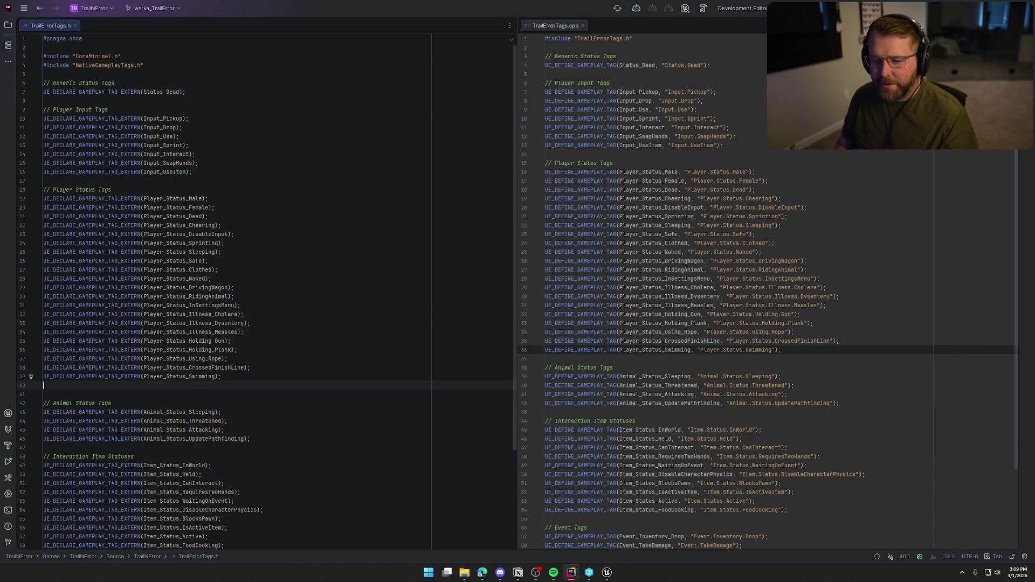
{"action": "type", "text": "UE_DELCA"}
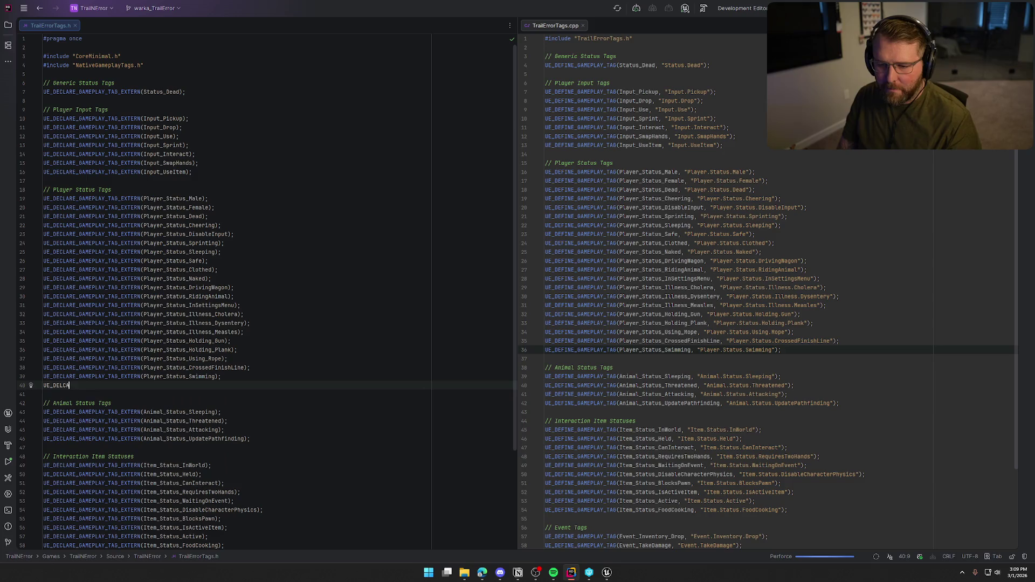
{"action": "key", "text": "BackSpace"}
{"action": "key", "text": "BackSpace"}
{"action": "key", "text": "BackSpace"}
{"action": "type", "text": "C"}
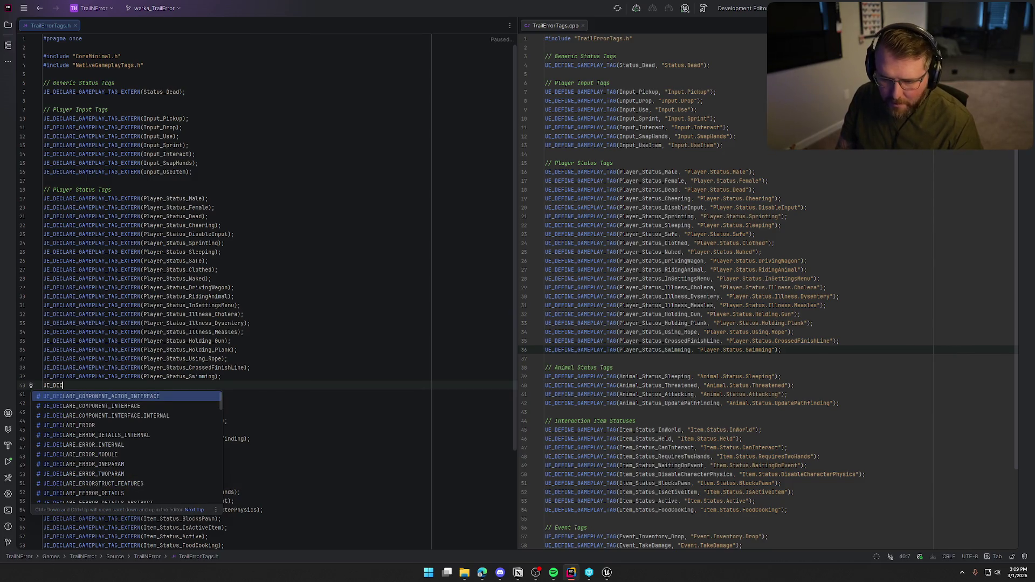
{"action": "type", "text": "LARE_G"}
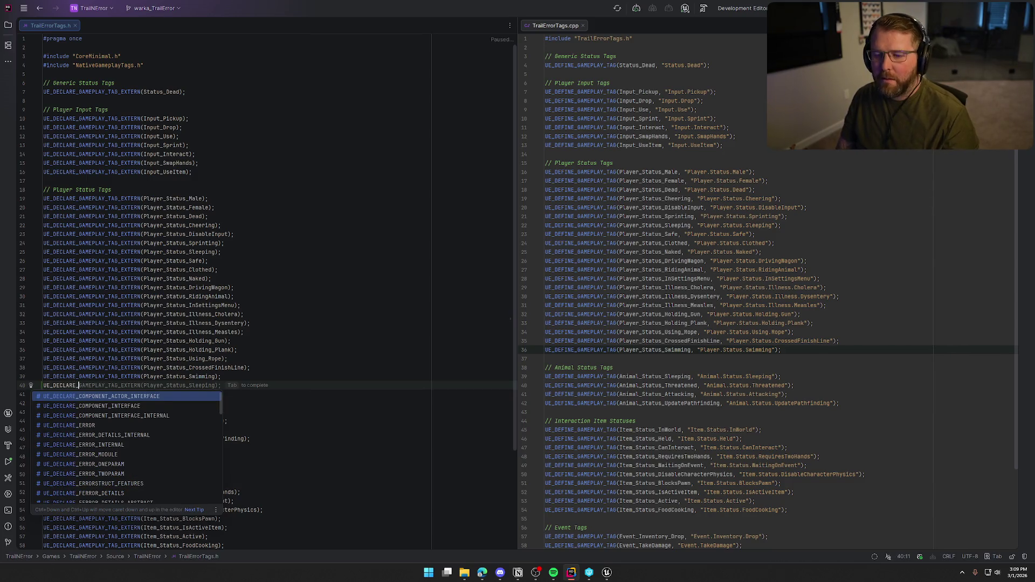
{"action": "key", "text": "Tab"}
{"action": "type", "text": "(Player_Status_Sleep"}
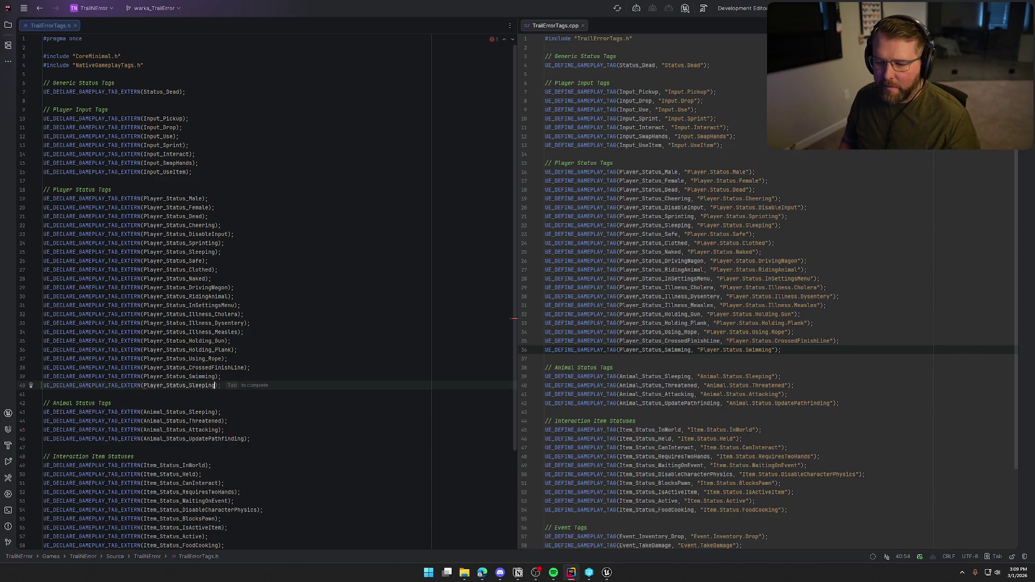
{"action": "key", "text": "BackSpace"}
{"action": "key", "text": "BackSpace"}
{"action": "type", "text": "Fr"}
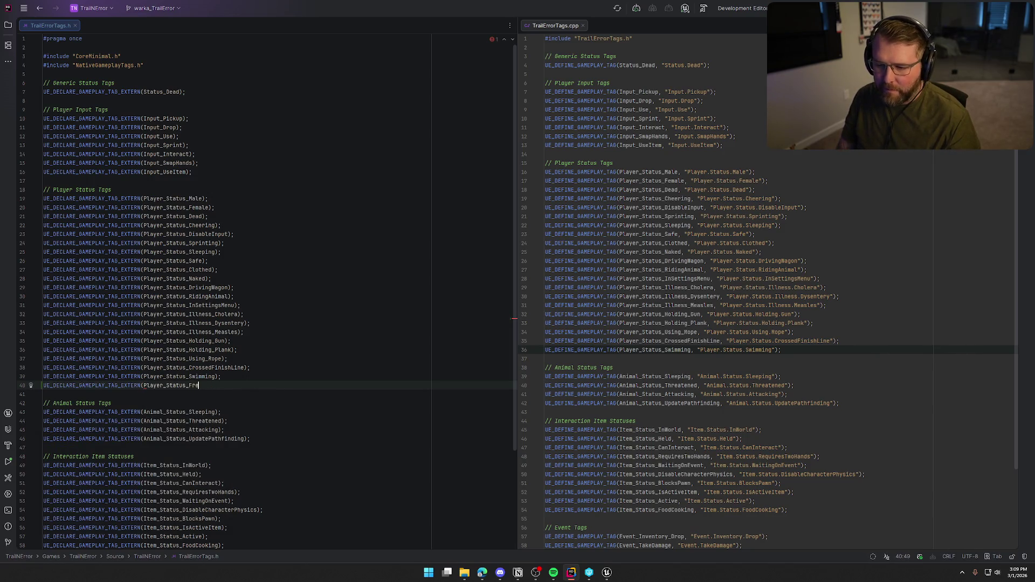
{"action": "type", "text": "eezing);"}
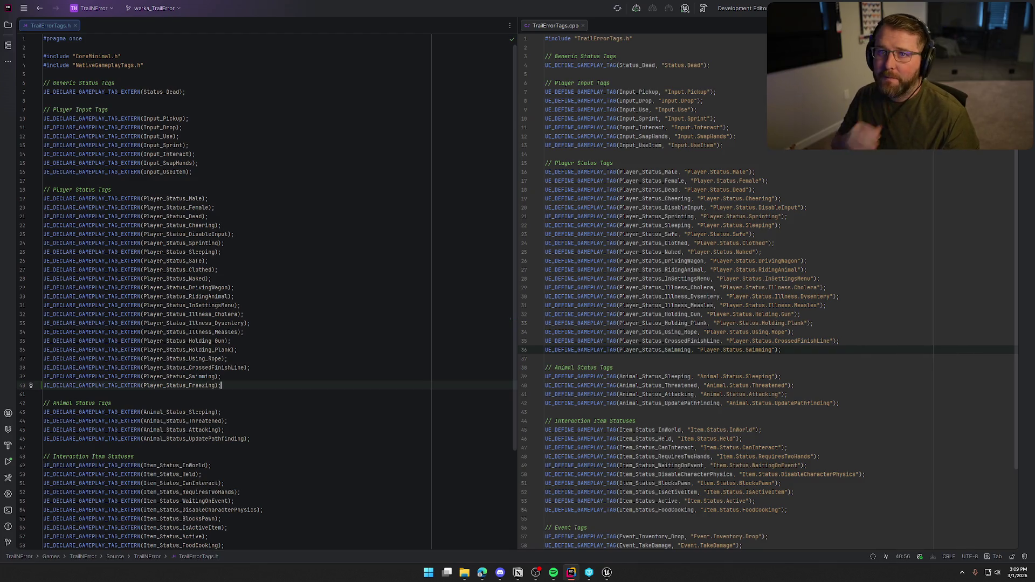
- Generate the Player_Status_Freezing definition in TrailErrorTags.cpp and go back to Unreal
{"action": "key", "text": "alt+Return"}
{"action": "key", "text": "Return"}
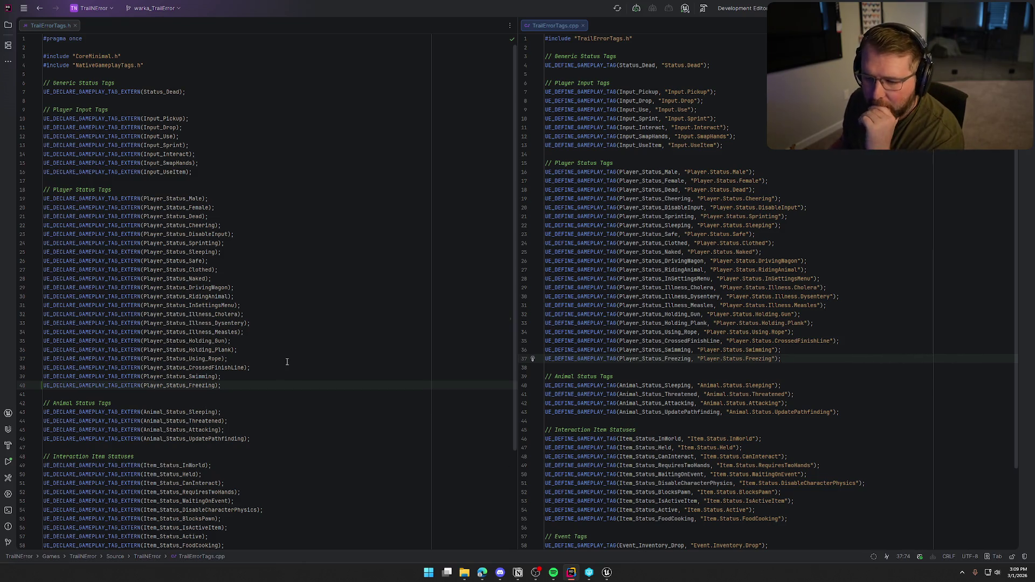
{"action": "left_click", "coordinate": [605, 572]}
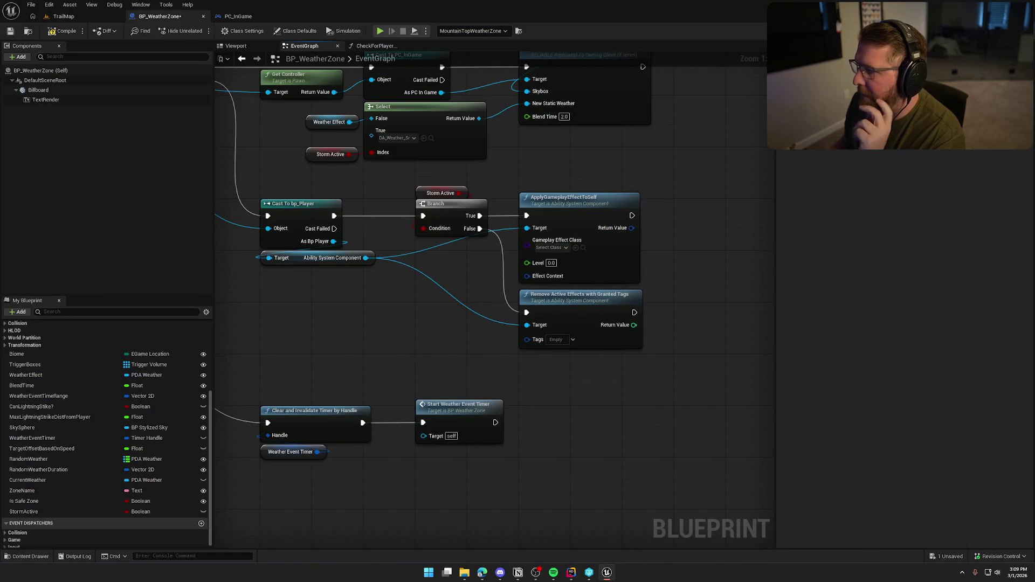
- Save the BP_WeatherZone blueprint and switch back to Rider
{"action": "left_click", "coordinate": [540, 376]}
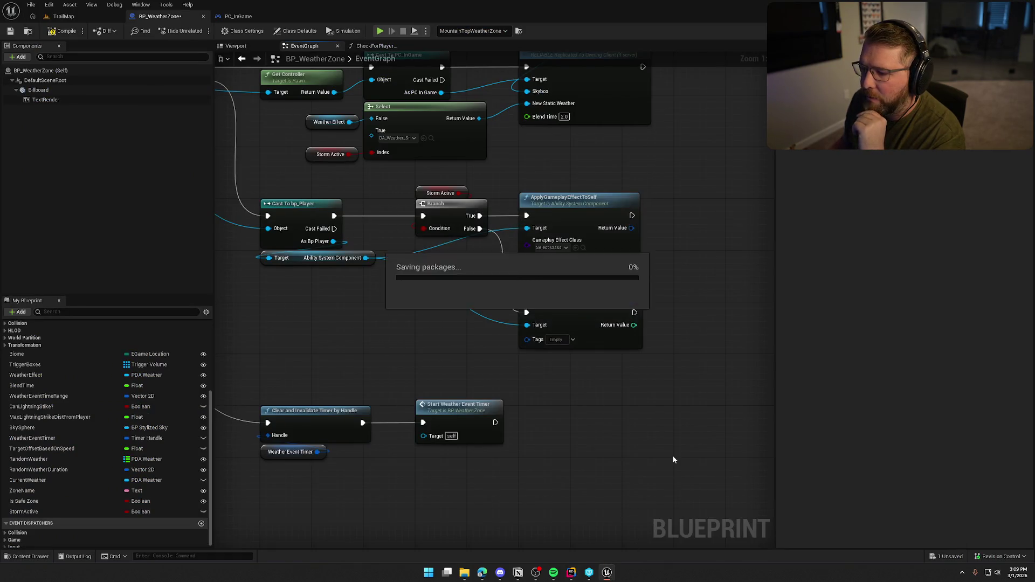
{"action": "key", "text": "alt+Tab"}
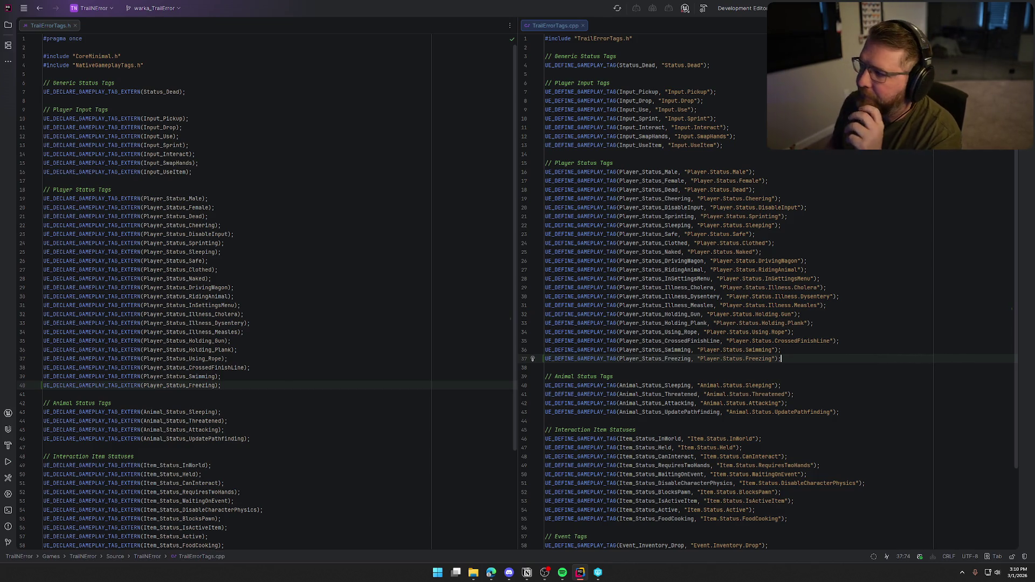
- Build the project with the new Freezing tag, hide the log, and return to Unreal Editor
{"action": "key", "text": "ctrl+shift+b"}
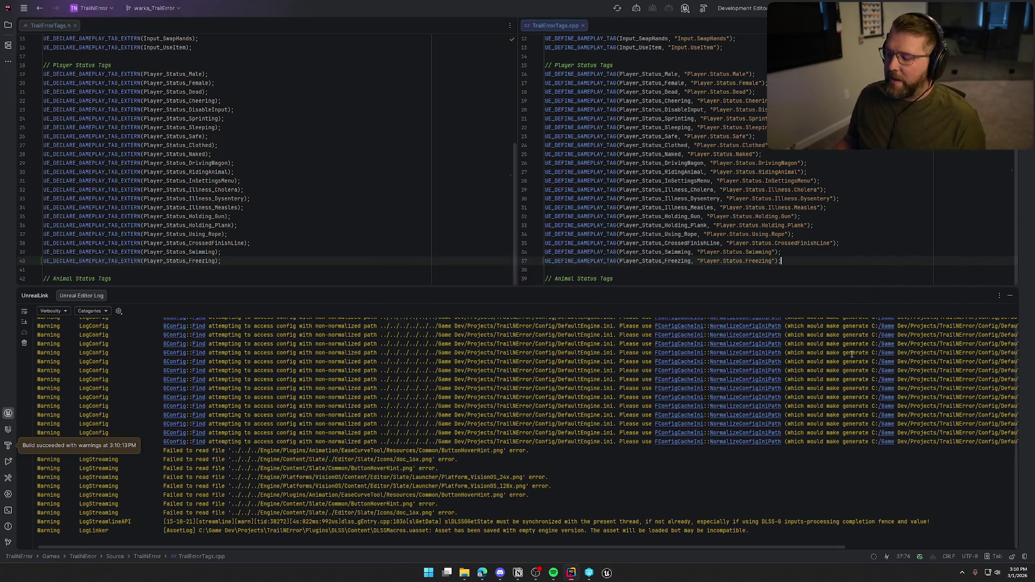
{"action": "left_click", "coordinate": [1010, 296]}
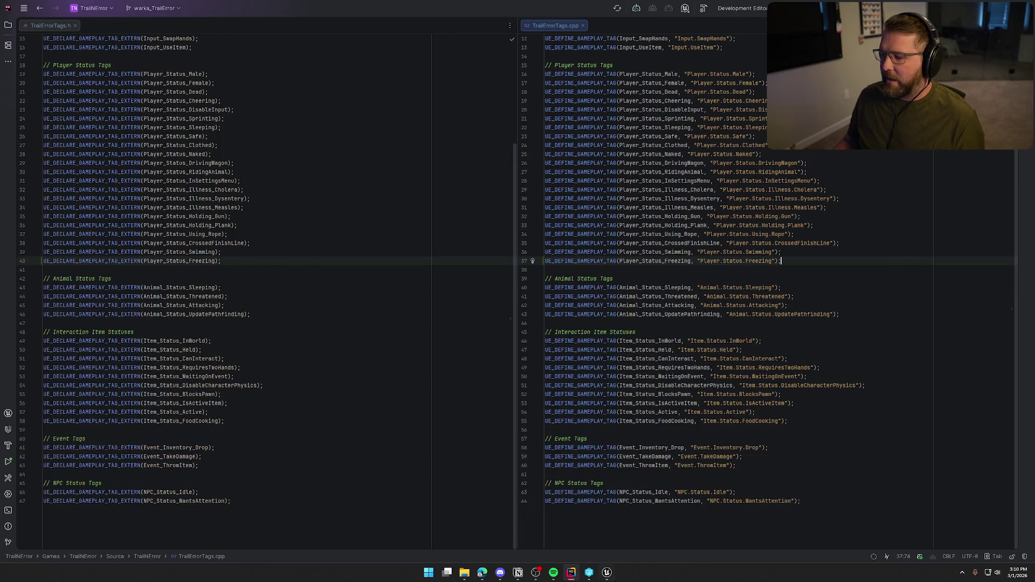
{"action": "left_click", "coordinate": [606, 571]}
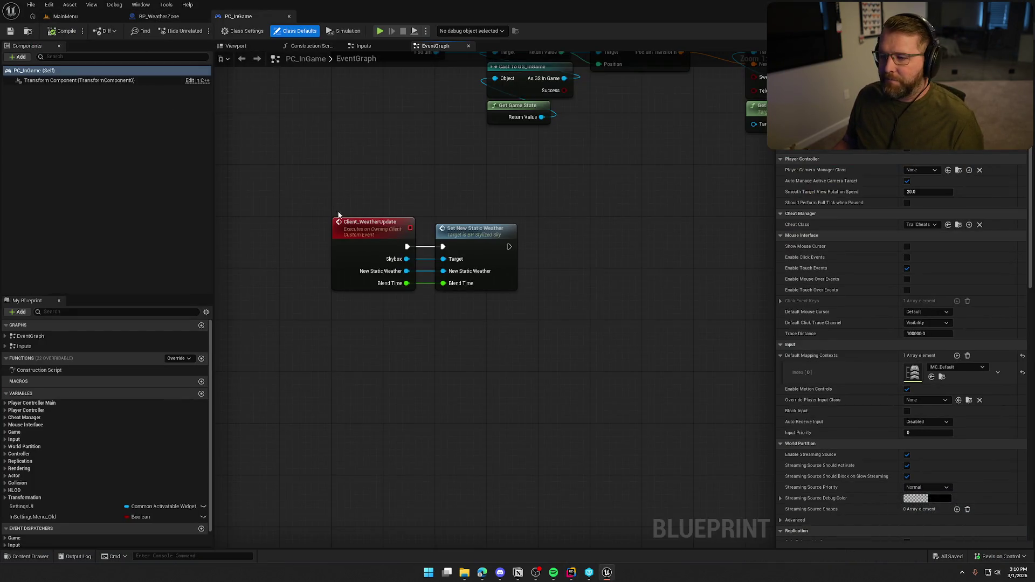
- Switch to the BP_WeatherZone graph and pan to the Storm Active branch nodes
{"action": "left_click", "coordinate": [159, 16]}
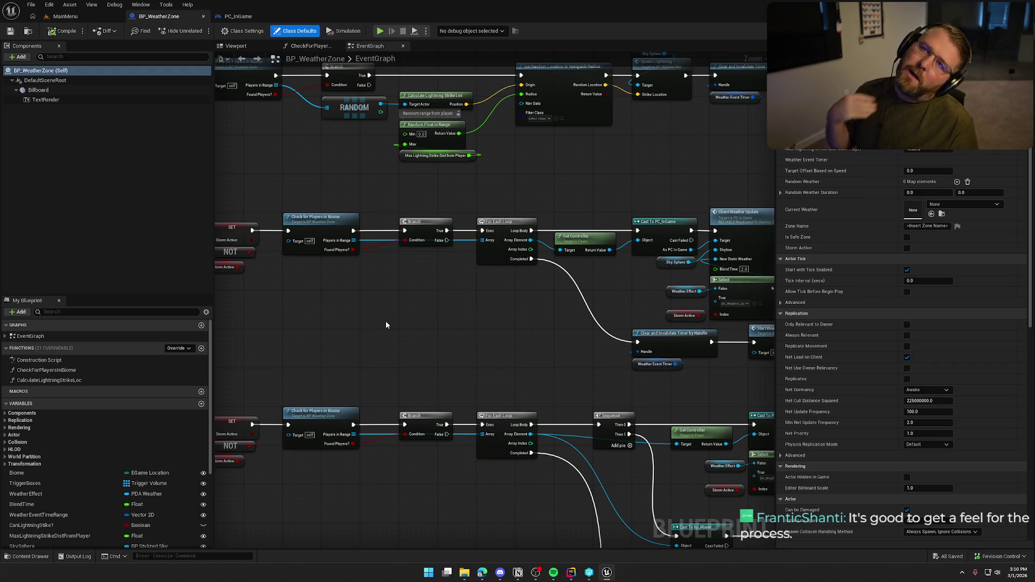
{"action": "mouse_move", "coordinate": [399, 321]}
{"action": "left_mouse_down"}
{"action": "mouse_move", "coordinate": [411, 305]}
{"action": "mouse_move", "coordinate": [411, 231]}
{"action": "mouse_move", "coordinate": [494, 321]}
{"action": "mouse_move", "coordinate": [514, 228]}
{"action": "mouse_move", "coordinate": [476, 260]}
{"action": "mouse_move", "coordinate": [470, 324]}
{"action": "mouse_move", "coordinate": [496, 427]}
{"action": "mouse_move", "coordinate": [399, 276]}
{"action": "mouse_move", "coordinate": [308, 284]}
{"action": "mouse_move", "coordinate": [348, 348]}
{"action": "mouse_move", "coordinate": [539, 448]}
{"action": "left_mouse_up"}
{"action": "scroll", "coordinate": [393, 338], "scroll_direction": "up", "scroll_amount": 2}
- Move the clear-timer and Start Weather Event Timer nodes to the left
{"action": "left_click_drag", "start_coordinate": [402, 402], "coordinate": [399, 312]}
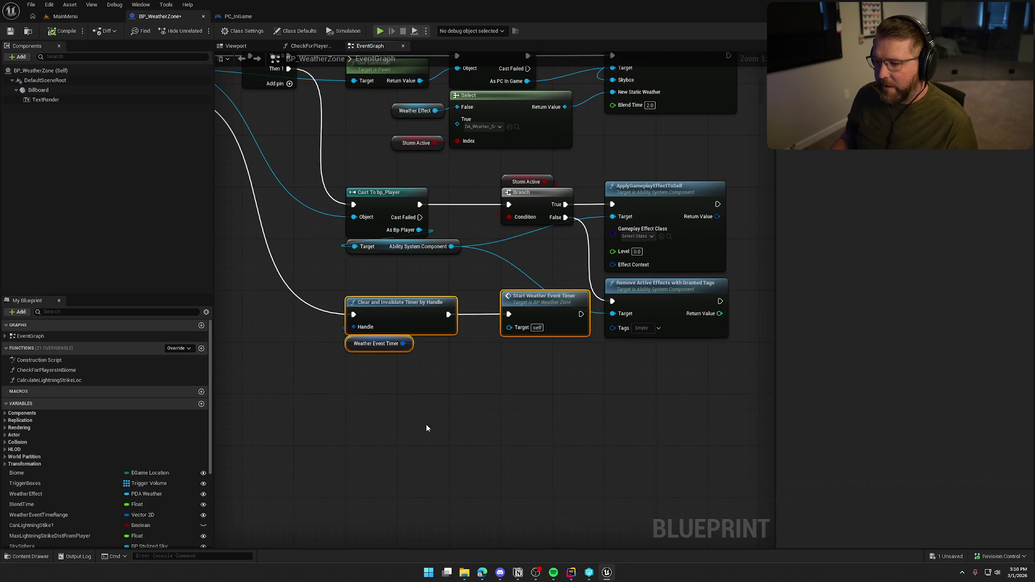
{"action": "left_click_drag", "start_coordinate": [426, 423], "coordinate": [588, 464]}
{"action": "left_click_drag", "start_coordinate": [558, 346], "coordinate": [405, 338]}
{"action": "mouse_move", "coordinate": [495, 408]}
{"action": "left_mouse_down"}
{"action": "mouse_move", "coordinate": [402, 422]}
{"action": "mouse_move", "coordinate": [548, 413]}
{"action": "mouse_move", "coordinate": [455, 429]}
{"action": "mouse_move", "coordinate": [423, 363]}
{"action": "left_mouse_up"}
- Shift the Storm Active, Branch, Apply and Remove nodes left together
{"action": "left_click_drag", "start_coordinate": [424, 193], "coordinate": [531, 329]}
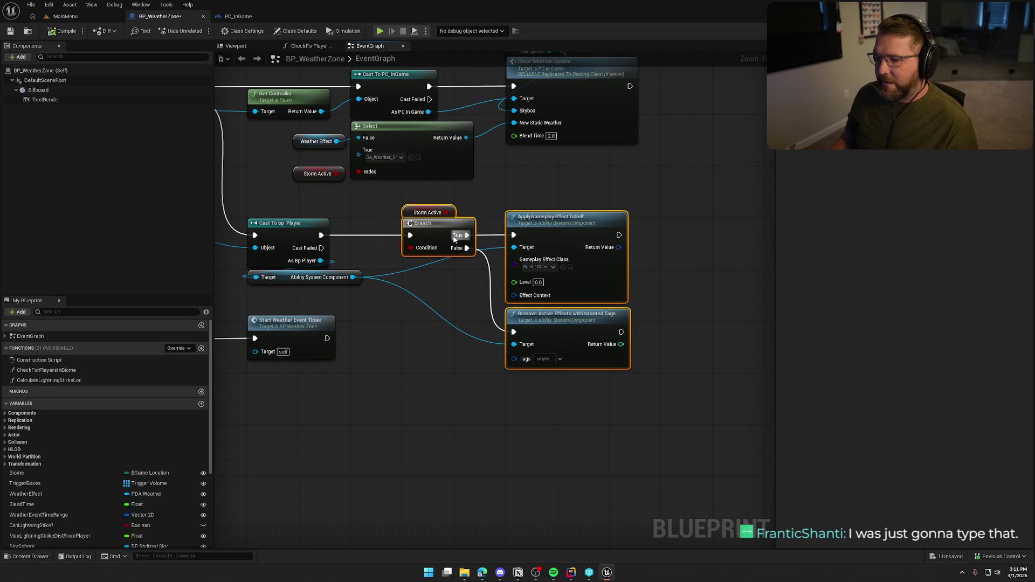
{"action": "left_click_drag", "start_coordinate": [434, 224], "coordinate": [382, 225]}
{"action": "left_click", "coordinate": [368, 340]}
{"action": "left_click_drag", "start_coordinate": [369, 341], "coordinate": [407, 344]}
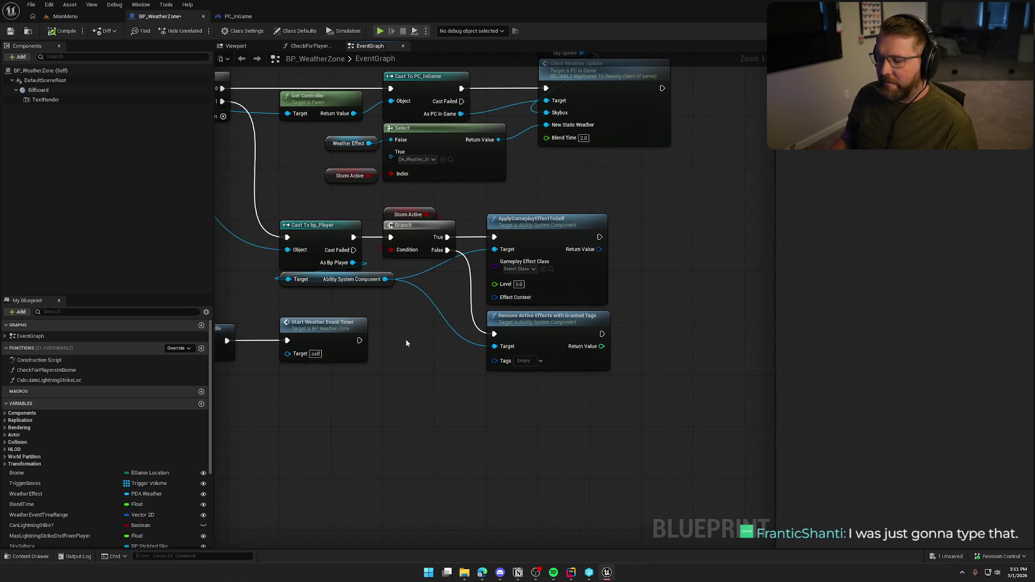
- Set the Remove Active Effects node's tags to Player.Status.Freezing
{"action": "left_click", "coordinate": [525, 362]}
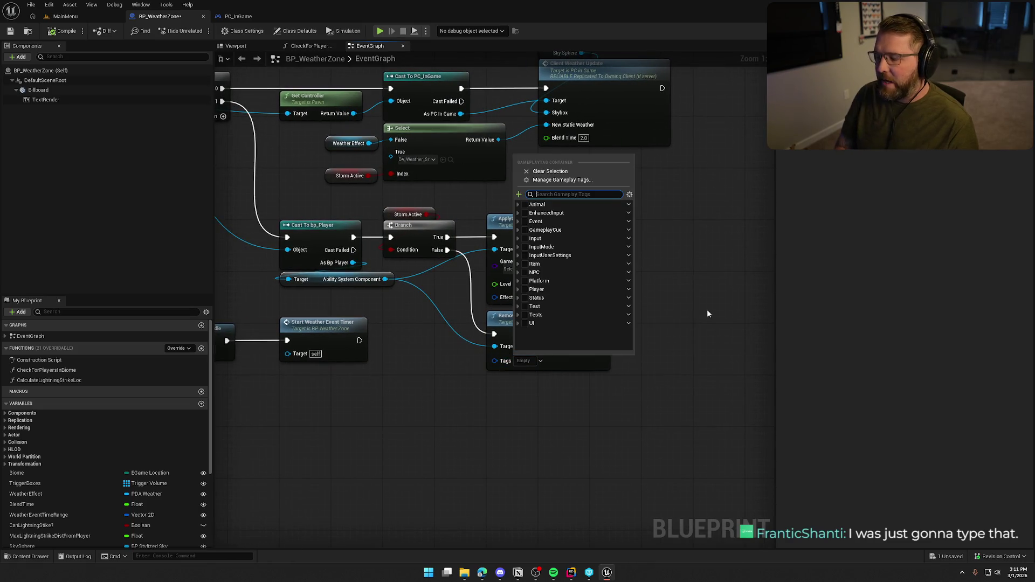
{"action": "type", "text": "free"}
{"action": "left_click", "coordinate": [532, 222]}
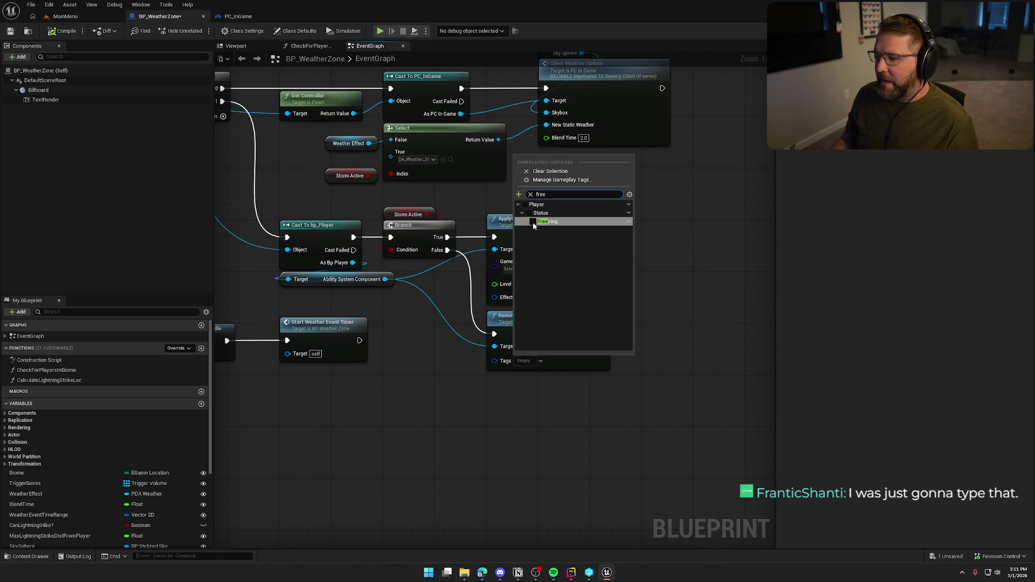
{"action": "mouse_move", "coordinate": [599, 431]}
{"action": "left_mouse_down"}
{"action": "mouse_move", "coordinate": [551, 289]}
{"action": "mouse_move", "coordinate": [488, 213]}
{"action": "mouse_move", "coordinate": [574, 451]}
{"action": "left_mouse_up"}
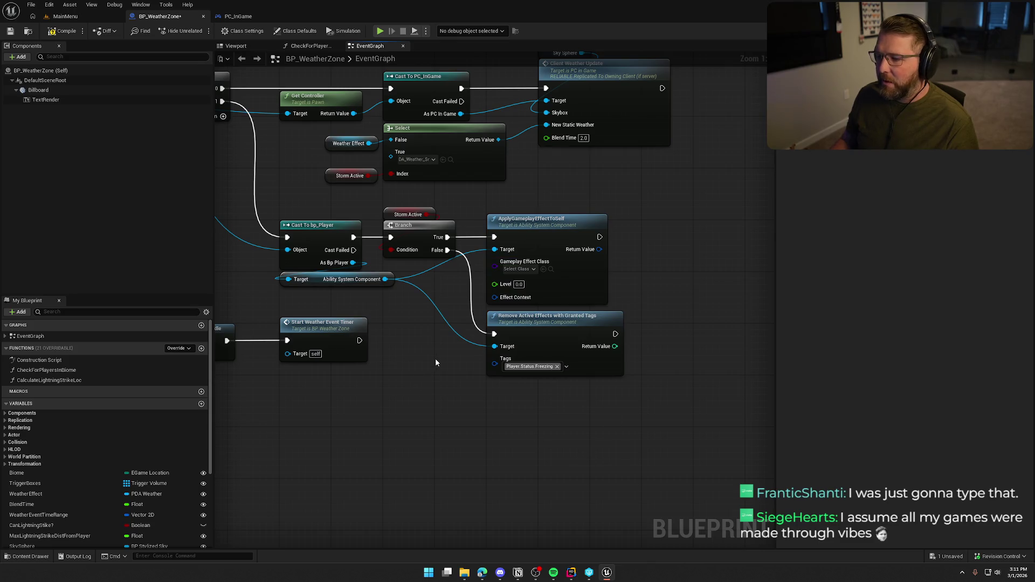
- Show the Content/Logic/GAS/Effects folder in the Content Drawer
{"action": "key", "text": "ctrl+space"}
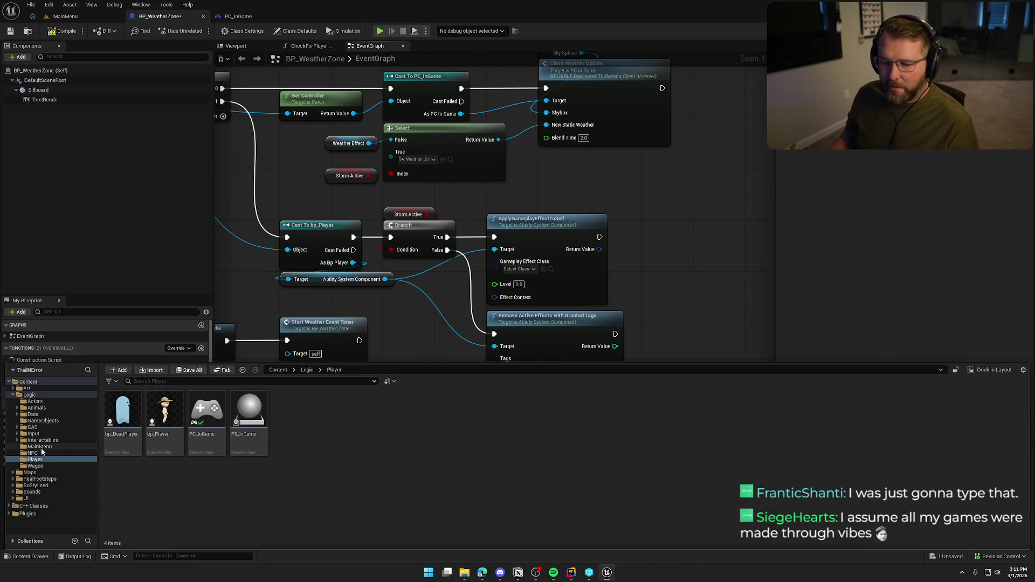
{"action": "double_click", "coordinate": [32, 426]}
{"action": "left_click", "coordinate": [39, 439]}
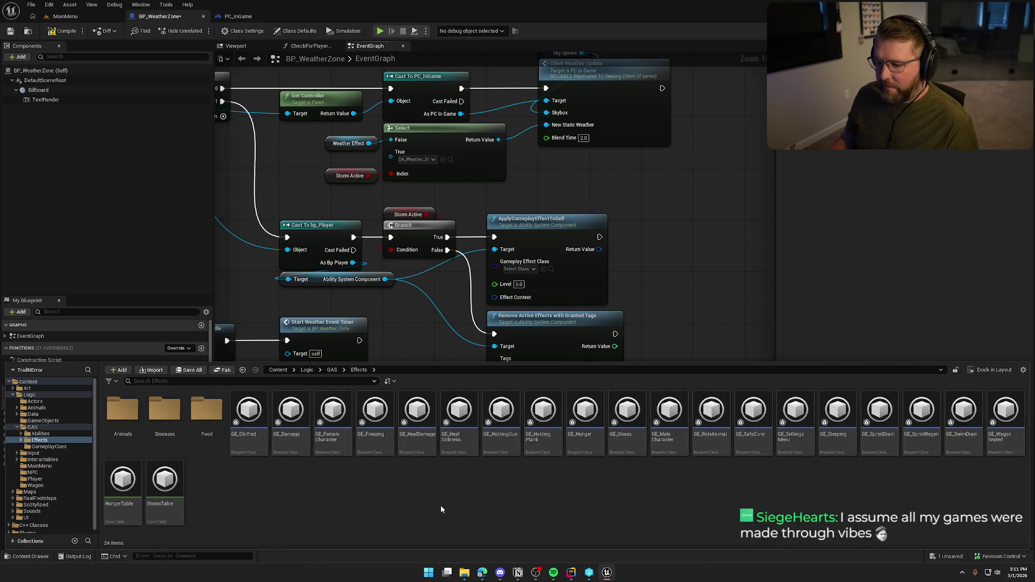
- Open GE_Freezing and inspect its ongoing and removal tag requirements
{"action": "double_click", "coordinate": [376, 412]}
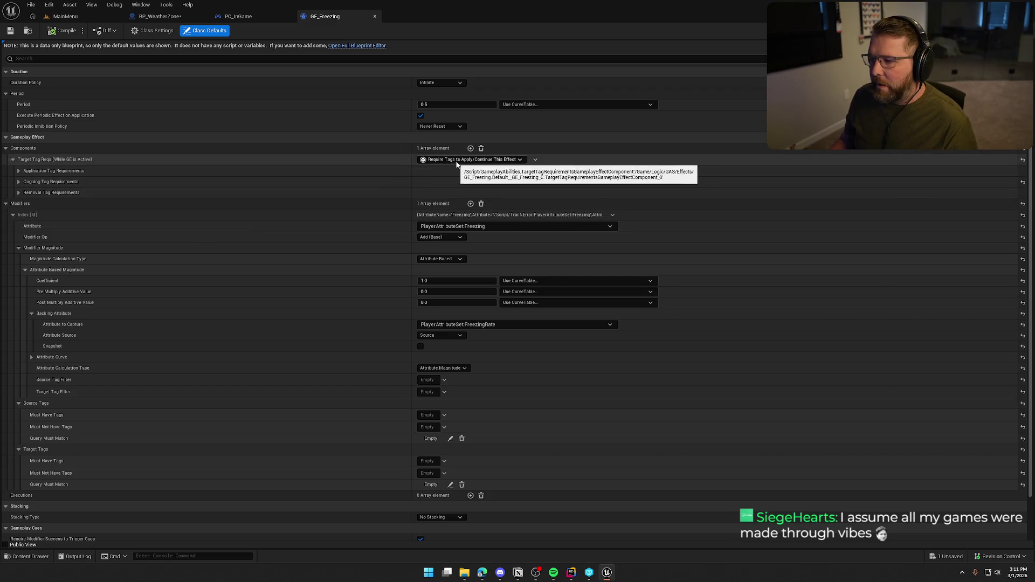
{"action": "left_click", "coordinate": [19, 182]}
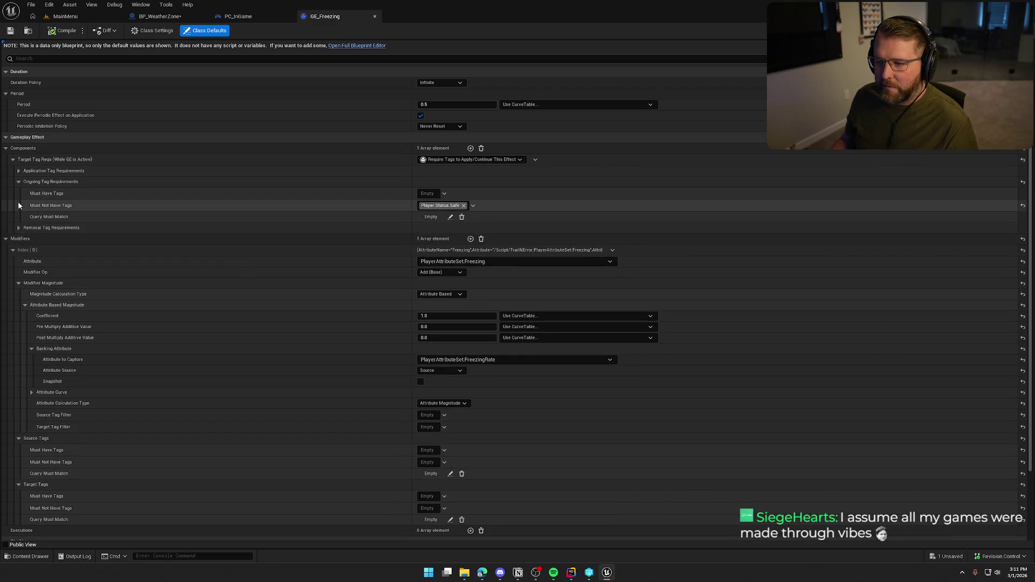
{"action": "left_click", "coordinate": [20, 228]}
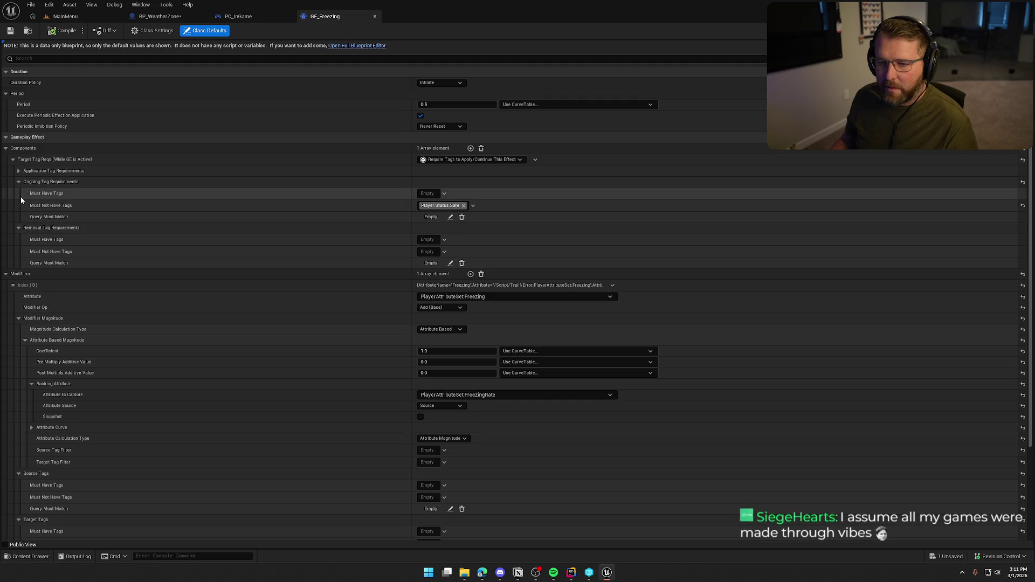
{"action": "left_click", "coordinate": [17, 228]}
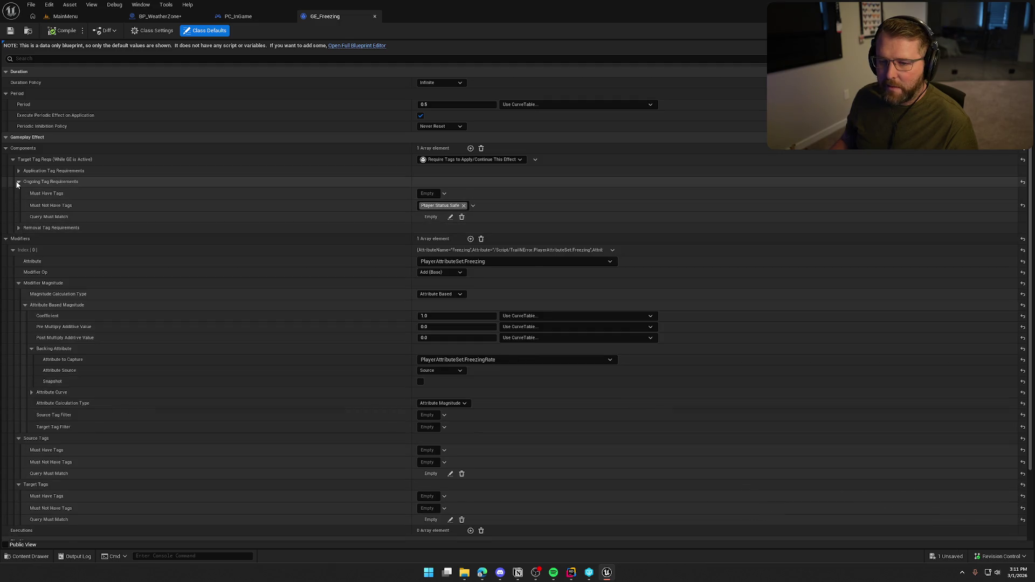
{"action": "left_click", "coordinate": [18, 181]}
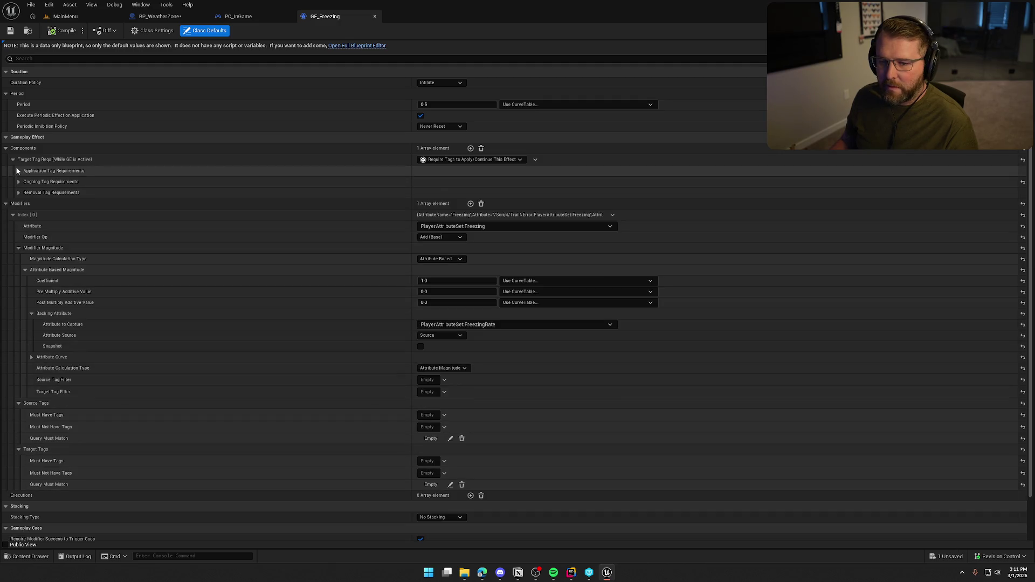
- Add a Grant Tags to Target Actor component adding Player.Status.Freezing to inherited tags
{"action": "left_click", "coordinate": [470, 148]}
{"action": "left_click", "coordinate": [445, 204]}
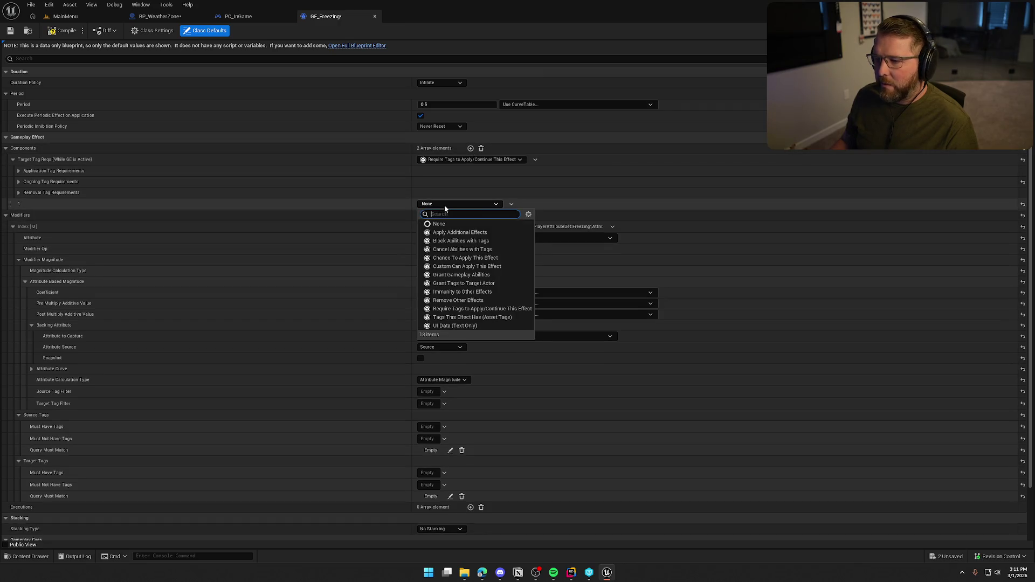
{"action": "left_click", "coordinate": [497, 282]}
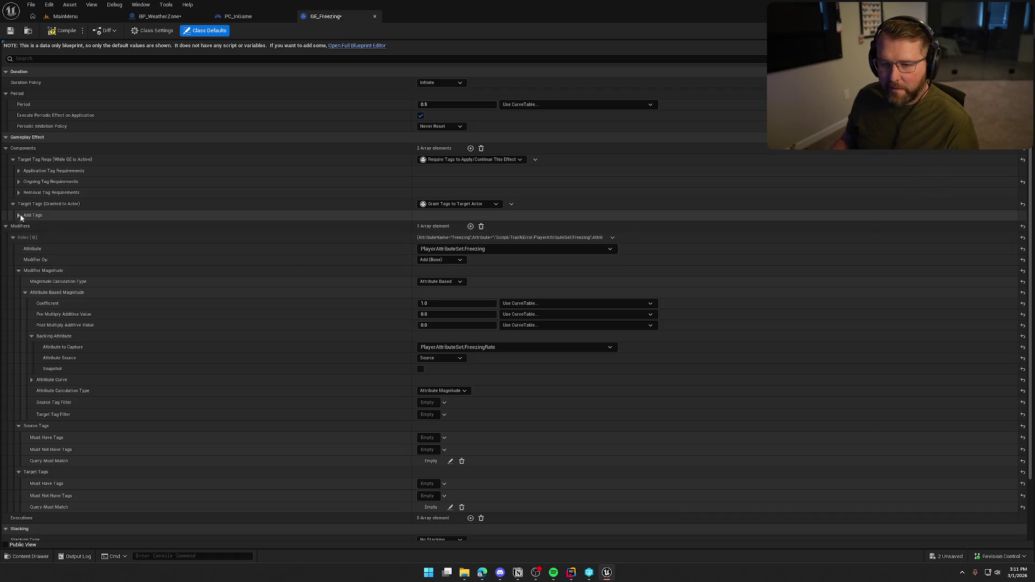
{"action": "left_click", "coordinate": [19, 215]}
{"action": "left_click", "coordinate": [426, 240]}
{"action": "type", "text": "tree"}
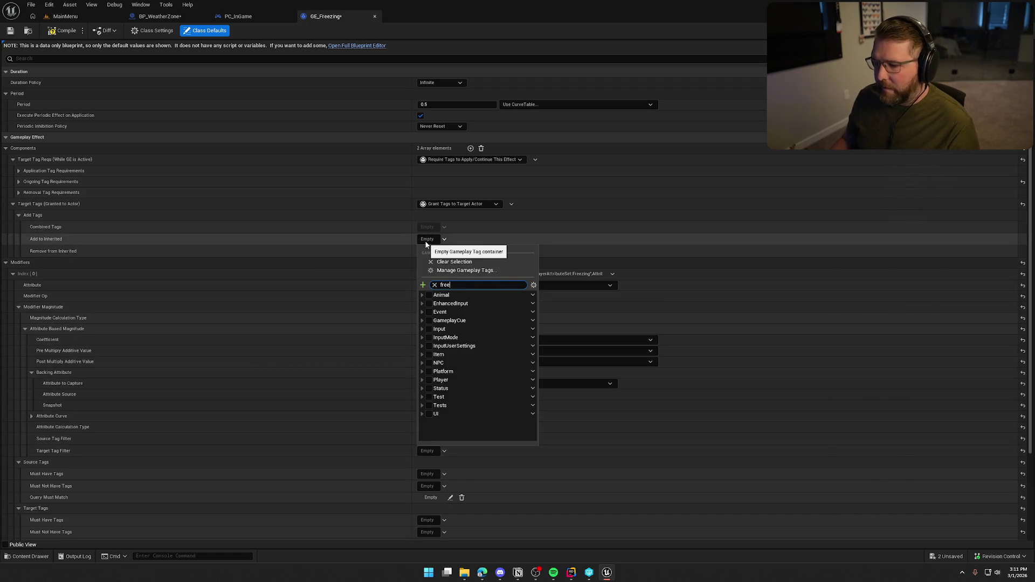
{"action": "left_click", "coordinate": [437, 312]}
{"action": "left_click", "coordinate": [363, 239]}
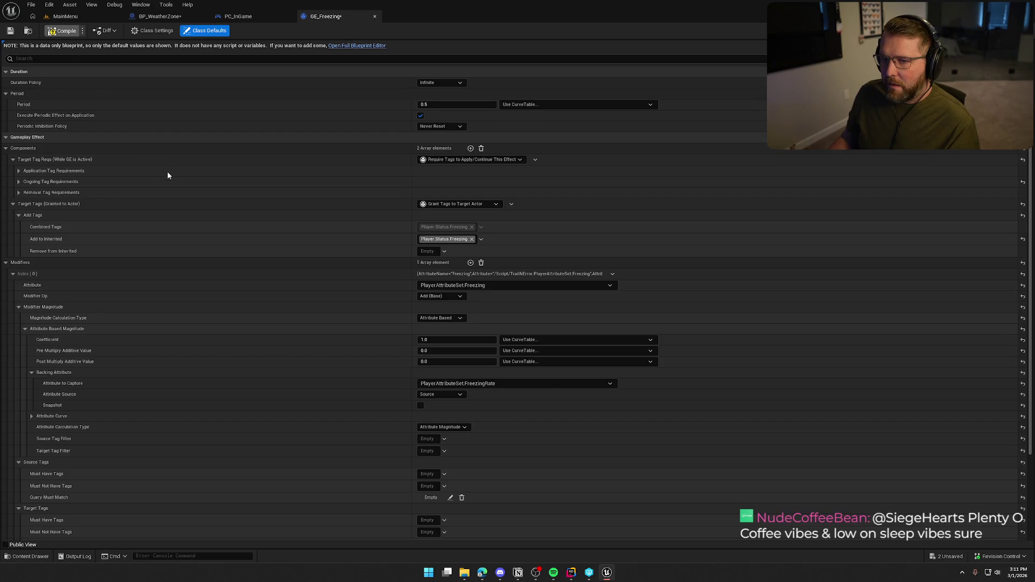
- Save GE_Freezing, confirming the checkout, and switch to Rider
{"action": "key", "text": "ctrl+s"}
{"action": "left_click", "coordinate": [514, 376]}
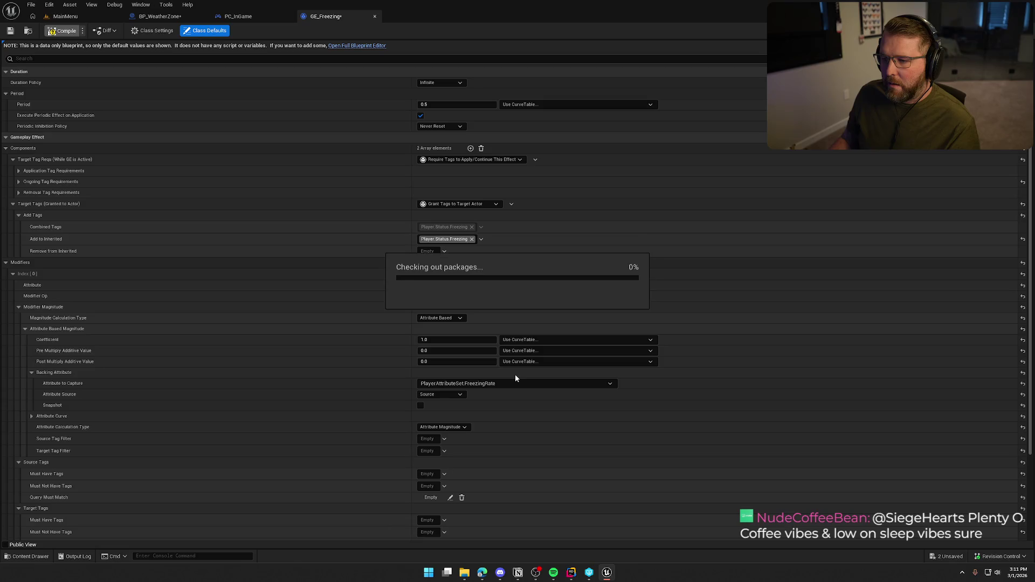
{"action": "left_click", "coordinate": [571, 572]}
- Declare the Player_Status_NearFire gameplay tag extern below the Freezing declaration in the header
{"action": "left_click", "coordinate": [236, 261]}
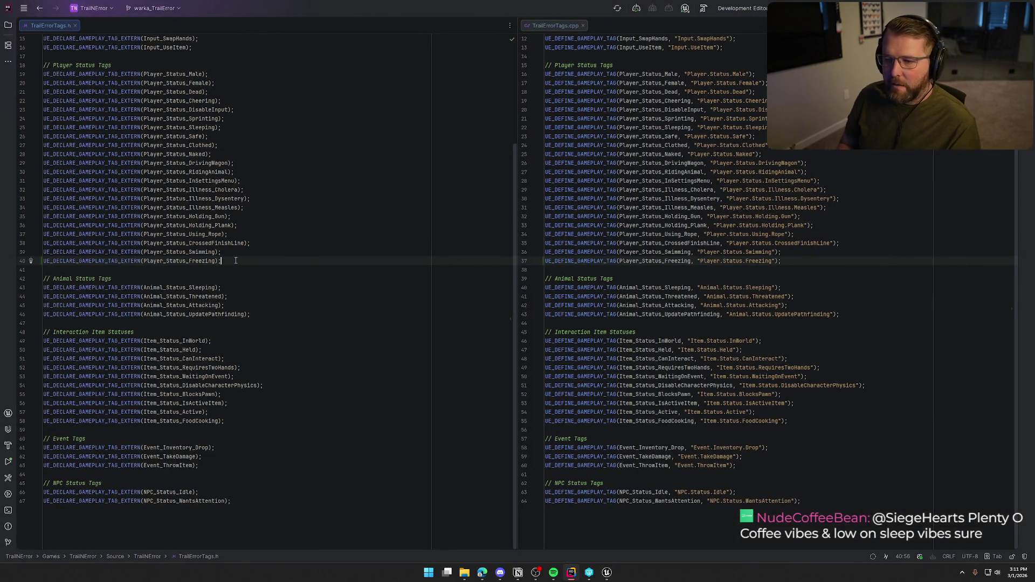
{"action": "key", "text": "Return"}
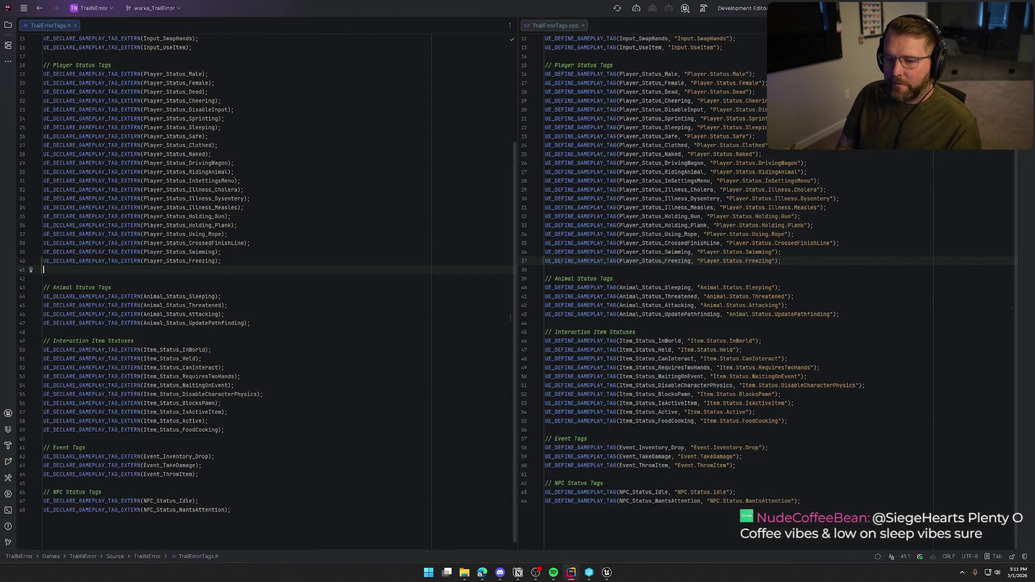
{"action": "type", "text": "UE_DECLA"}
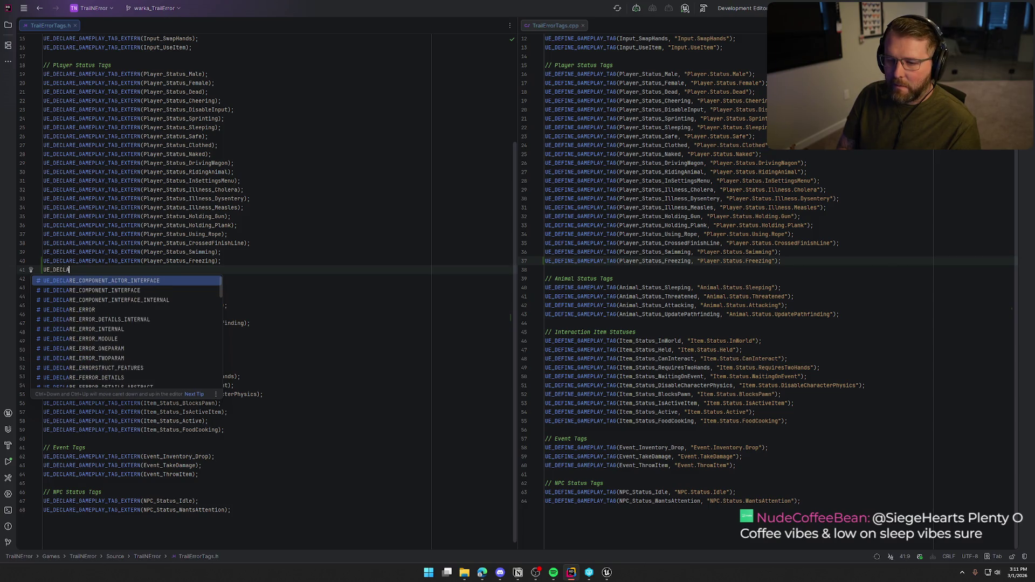
{"action": "type", "text": "RE_GAME"}
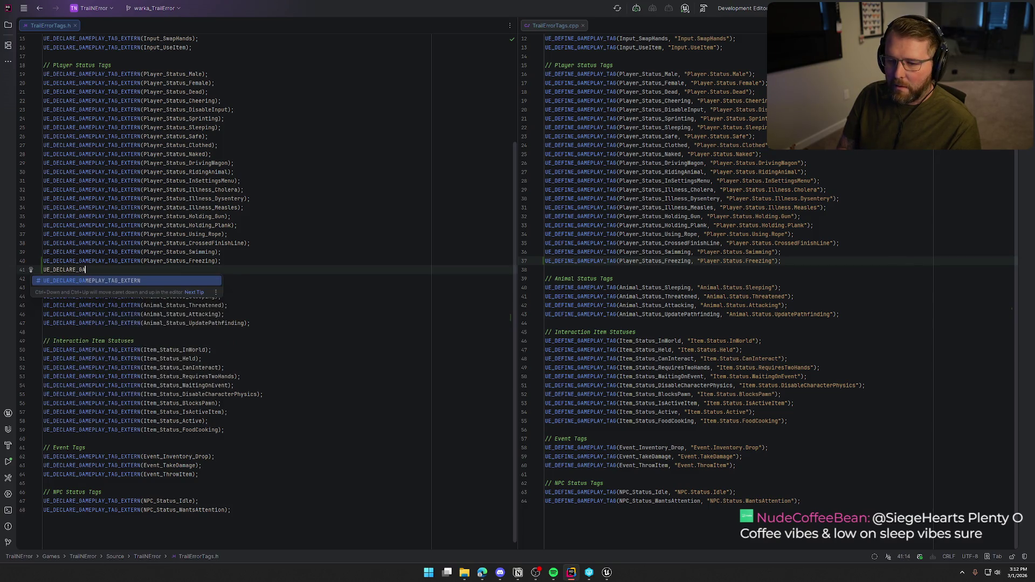
{"action": "key", "text": "Return"}
{"action": "type", "text": "Player_Status_Sleep"}
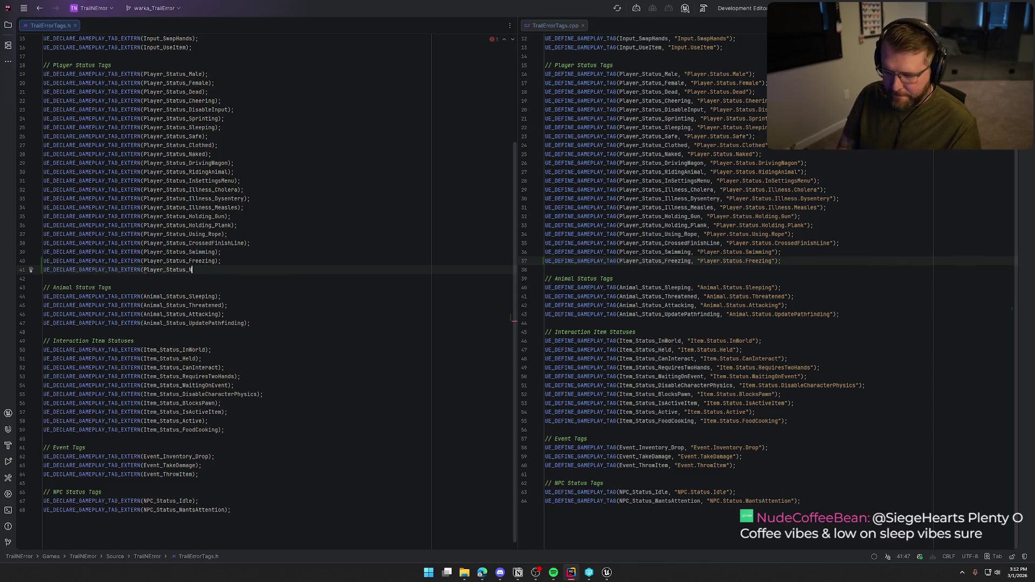
{"action": "type", "text": "earFire);"}
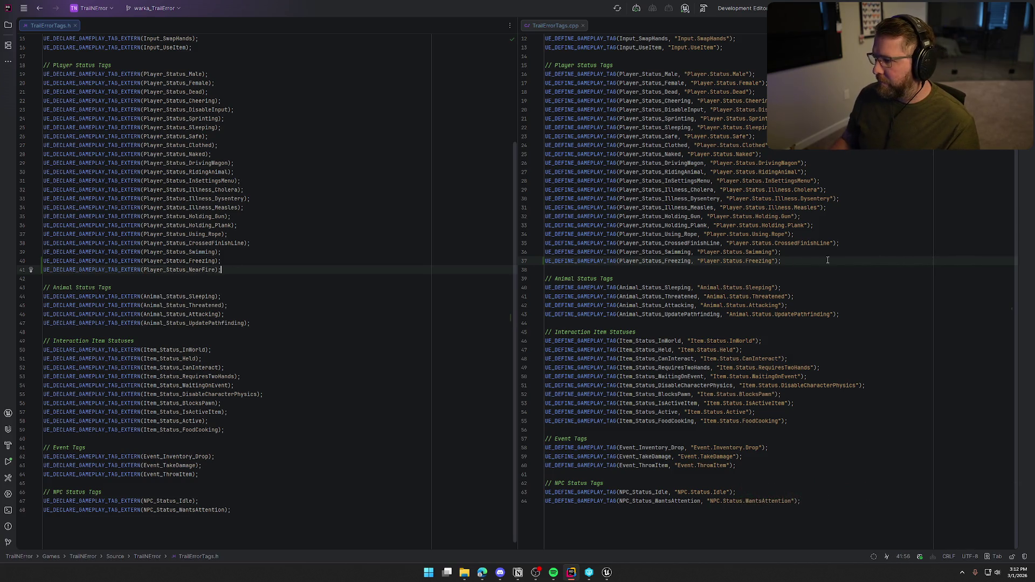
- Add the suggested NearFire definition after the Freezing one in the .cpp, then return to Unreal
{"action": "left_click", "coordinate": [781, 261]}
{"action": "key", "text": "Return"}
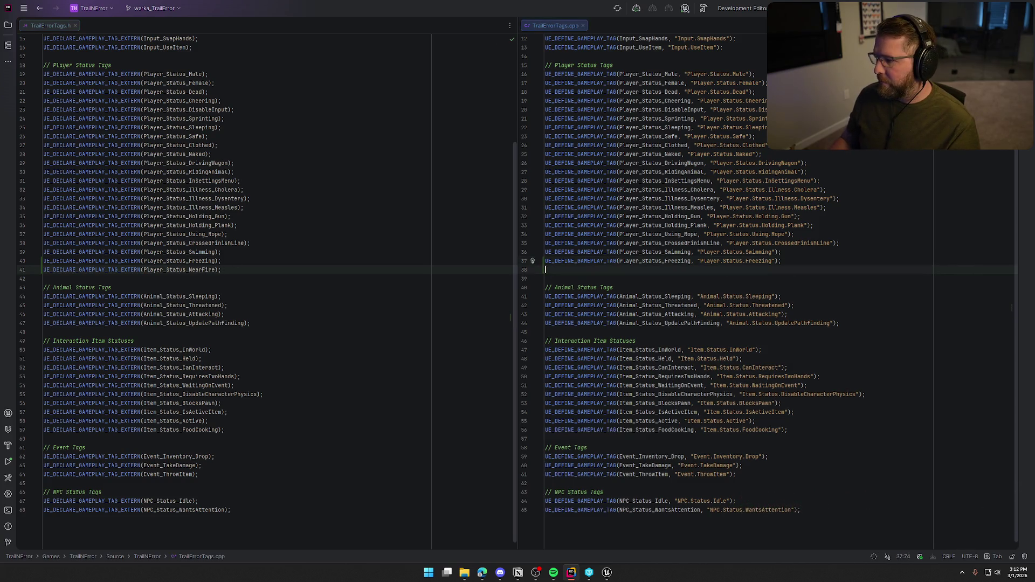
{"action": "key", "text": "Tab"}
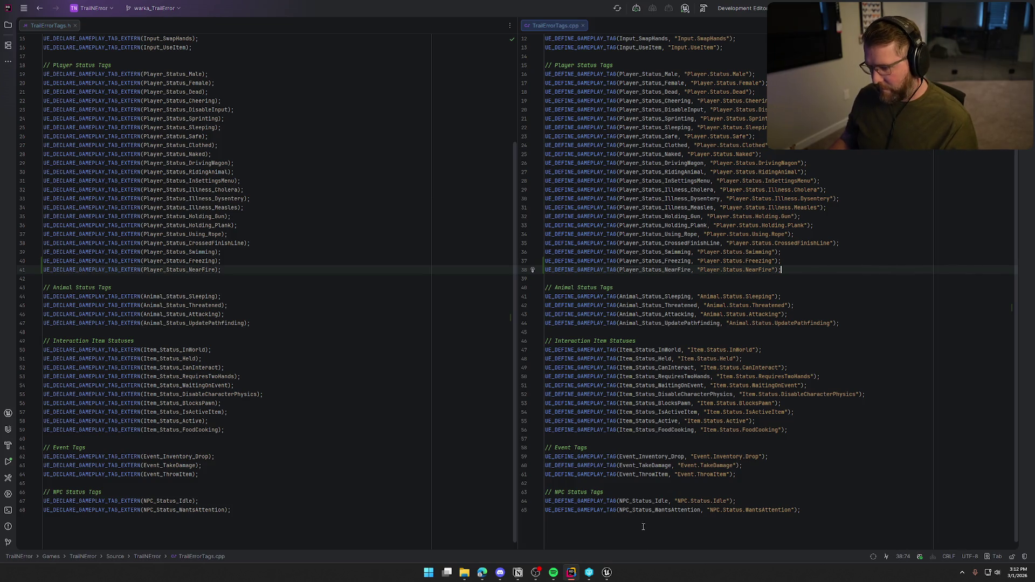
{"action": "left_click", "coordinate": [606, 572]}
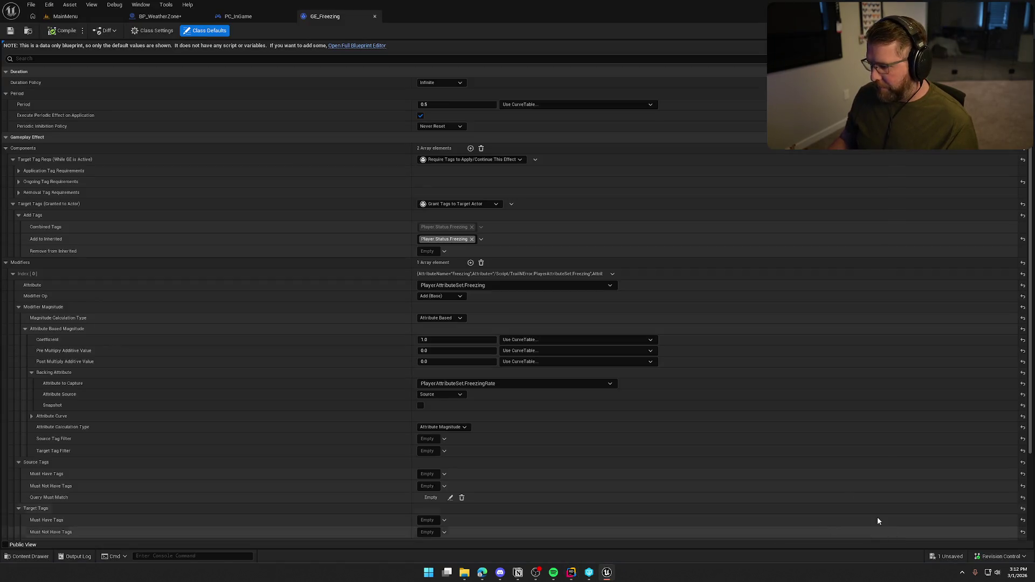
- Return to the MainMenu level and trigger a live coding recompile
{"action": "left_click", "coordinate": [67, 17]}
{"action": "key", "text": "ctrl+alt+F11"}
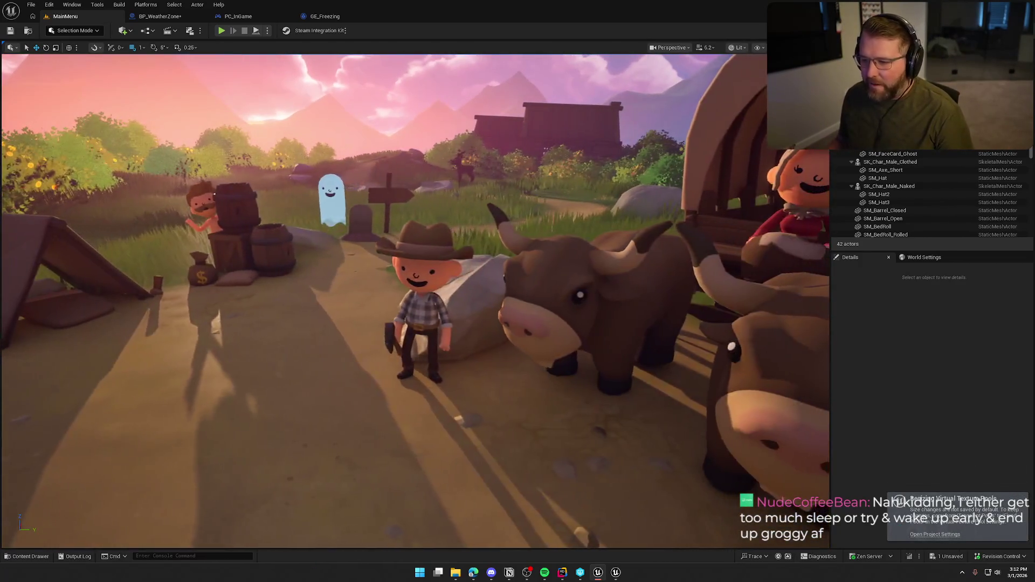
{"action": "scroll", "coordinate": [415, 302], "scroll_direction": "down", "scroll_amount": 5}
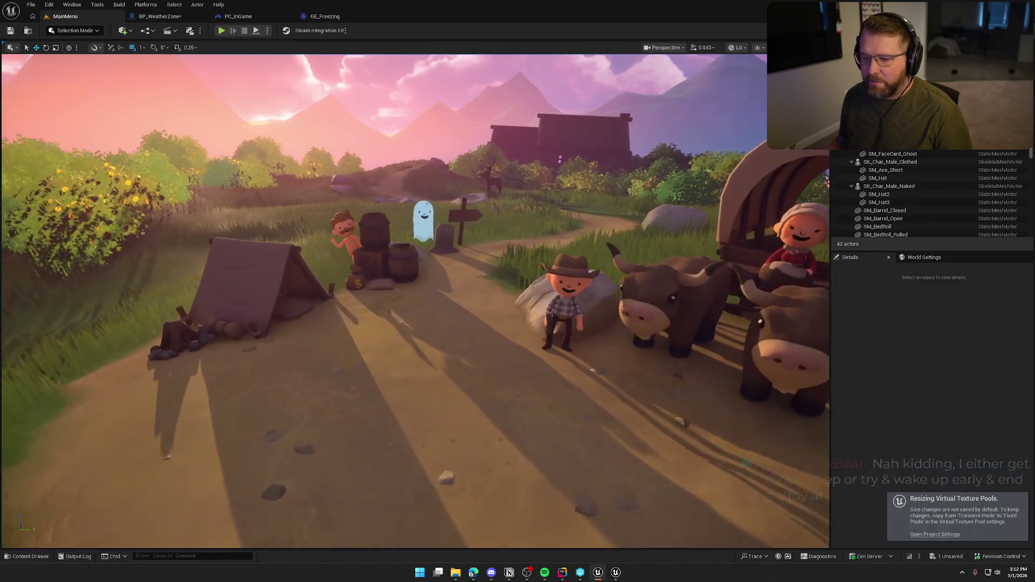
{"action": "scroll", "coordinate": [400, 425], "scroll_direction": "down", "scroll_amount": 2}
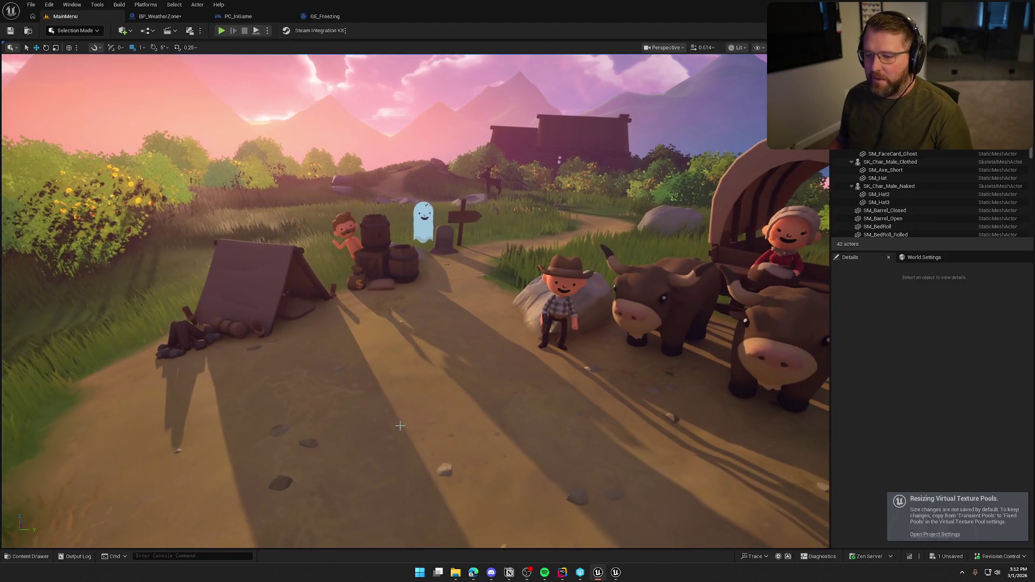
- Open the GE_Freezing gameplay effect from the Effects folder in the Content Drawer
{"action": "left_click", "coordinate": [400, 426]}
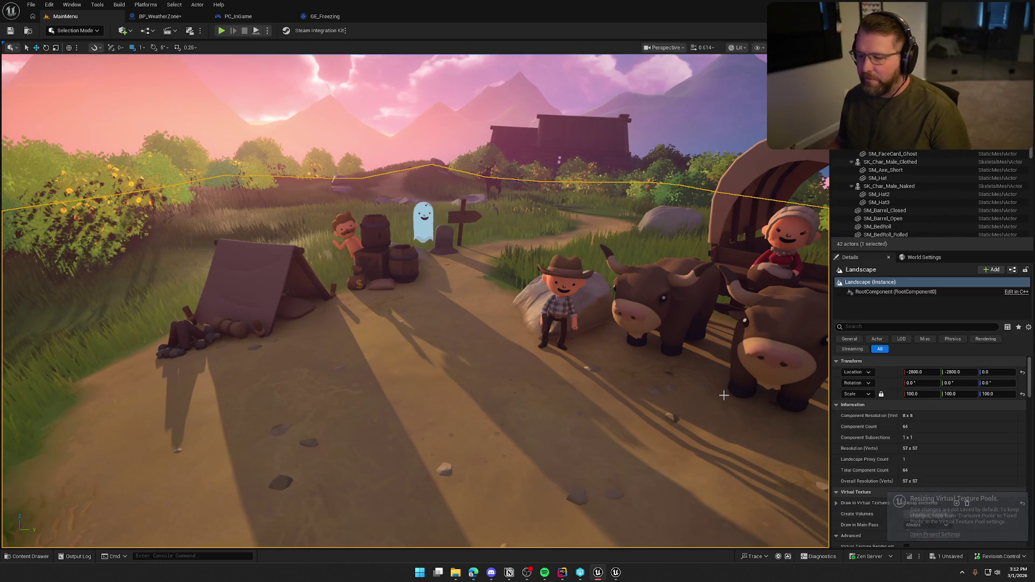
{"action": "key", "text": "Escape"}
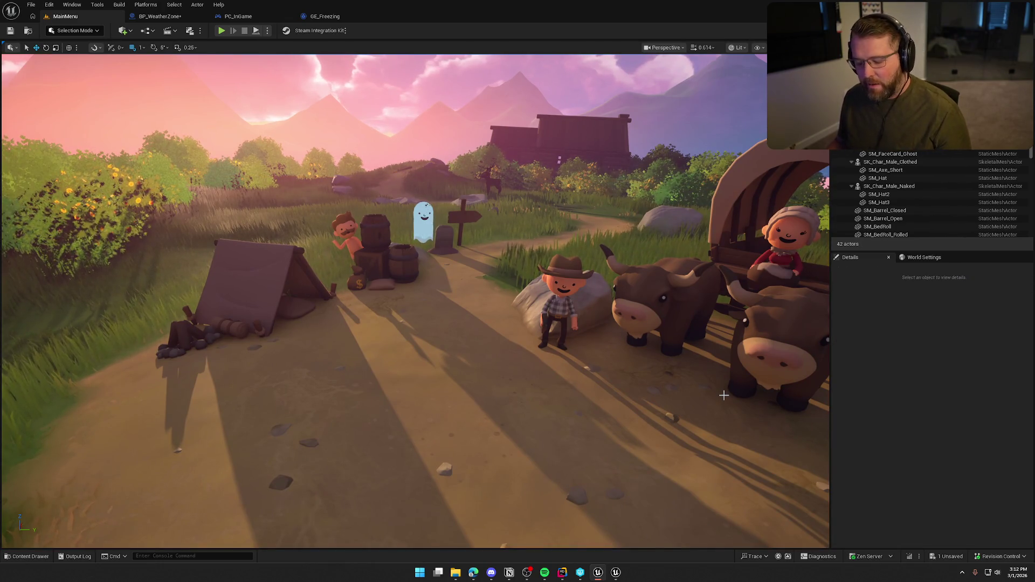
{"action": "key", "text": "ctrl+space"}
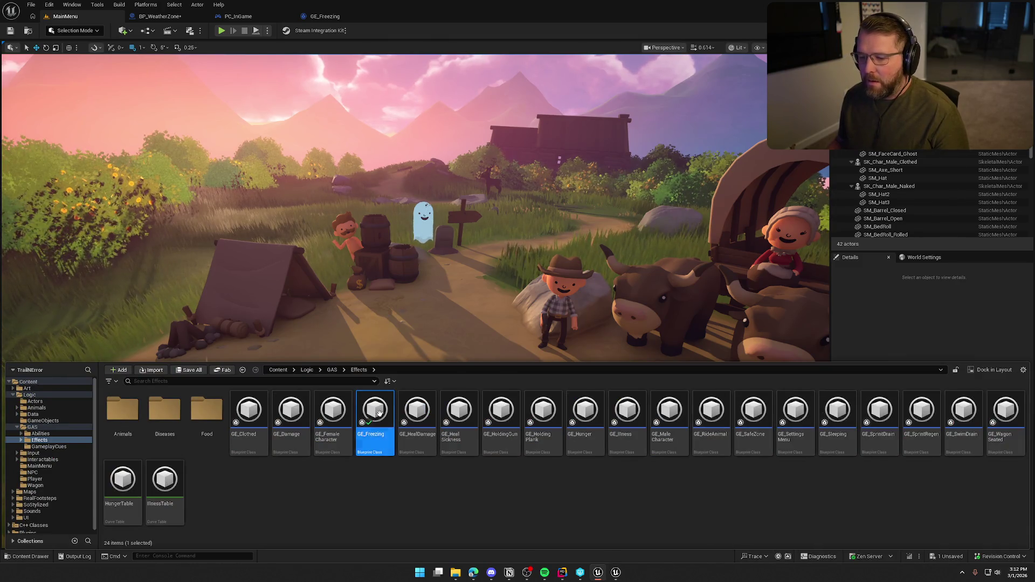
{"action": "double_click", "coordinate": [379, 413]}
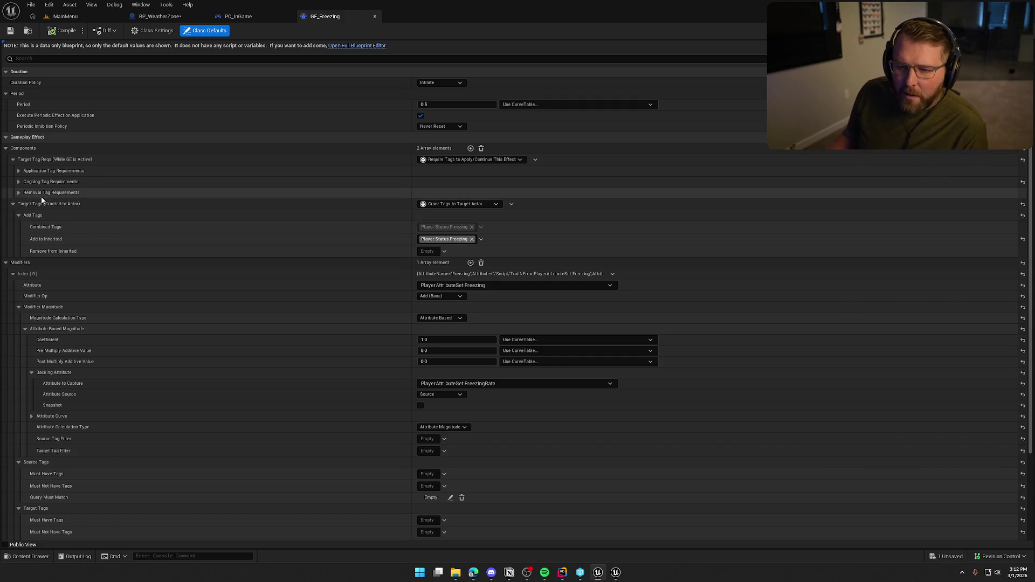
- Add Player.Status.NearFire to GE_Freezing's ongoing Must Not Have Tags and save the effect
{"action": "mouse_move", "coordinate": [36, 185]}
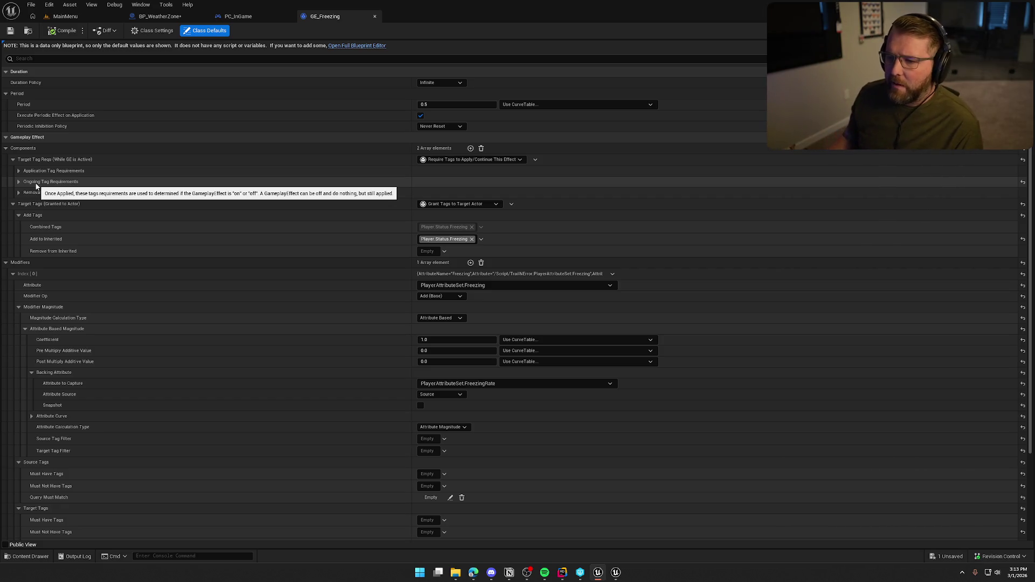
{"action": "left_click", "coordinate": [18, 182]}
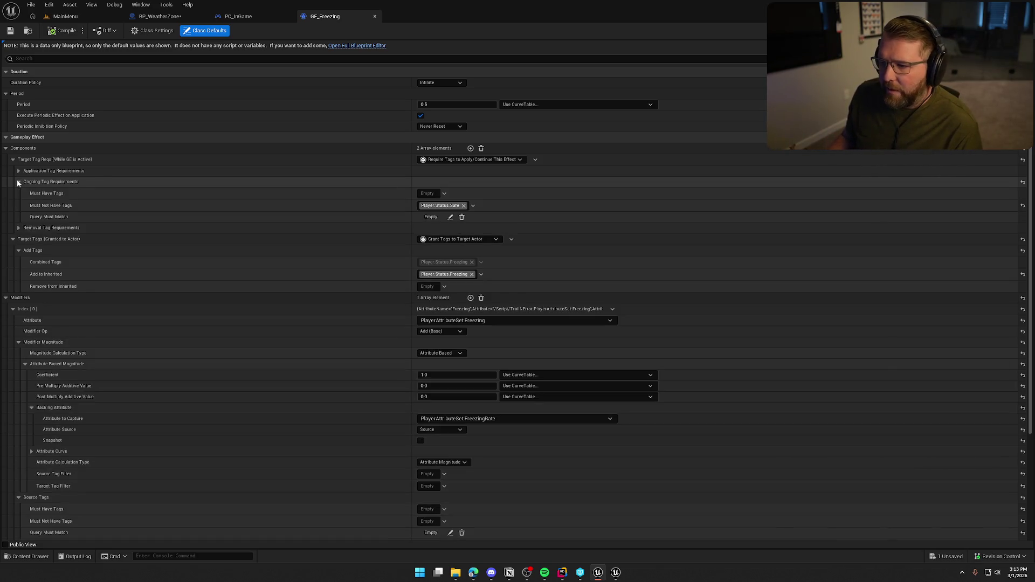
{"action": "left_click", "coordinate": [431, 207]}
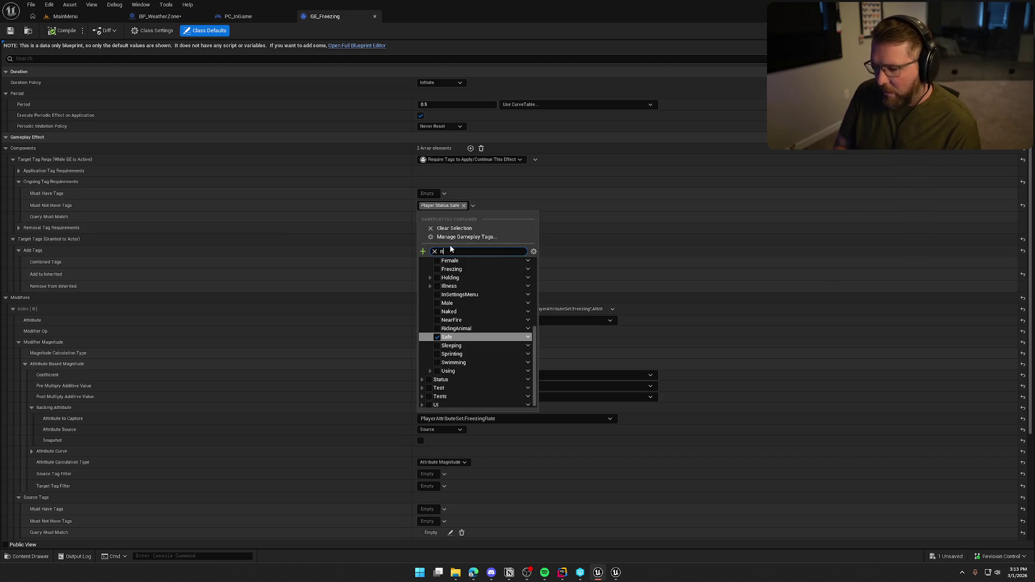
{"action": "type", "text": "near"}
{"action": "left_click", "coordinate": [438, 279]}
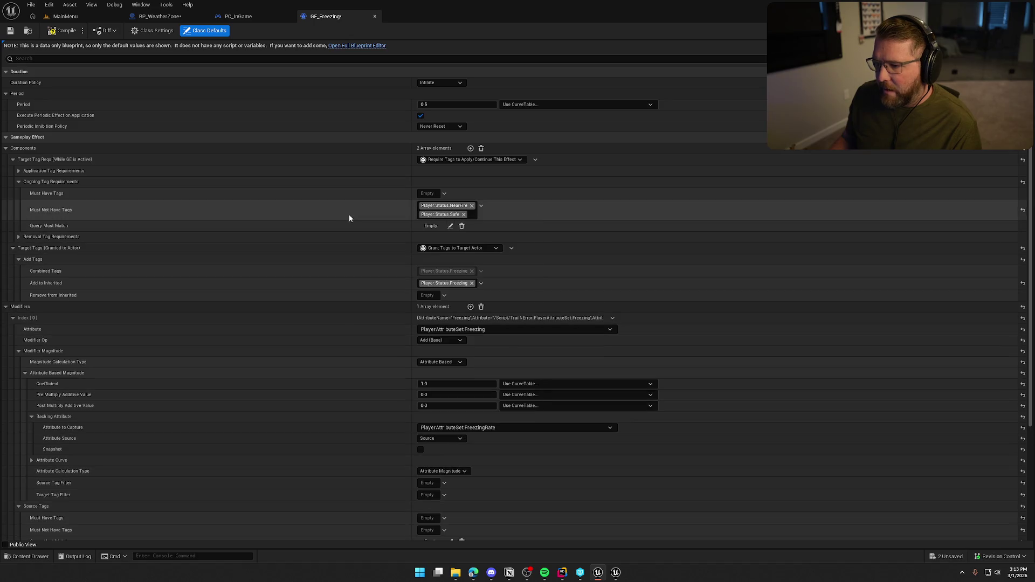
{"action": "left_click", "coordinate": [10, 31]}
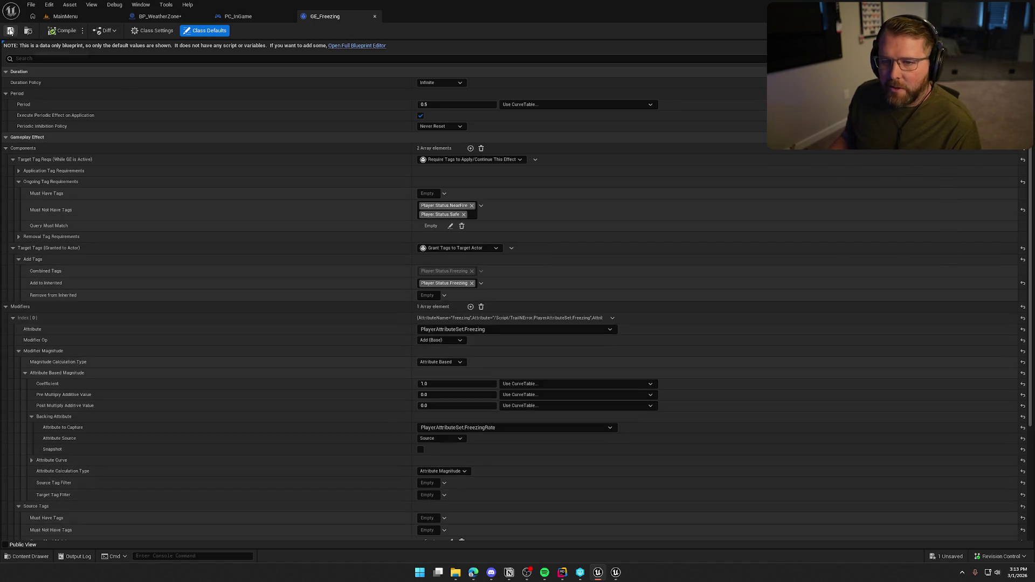
{"action": "left_click", "coordinate": [235, 17]}
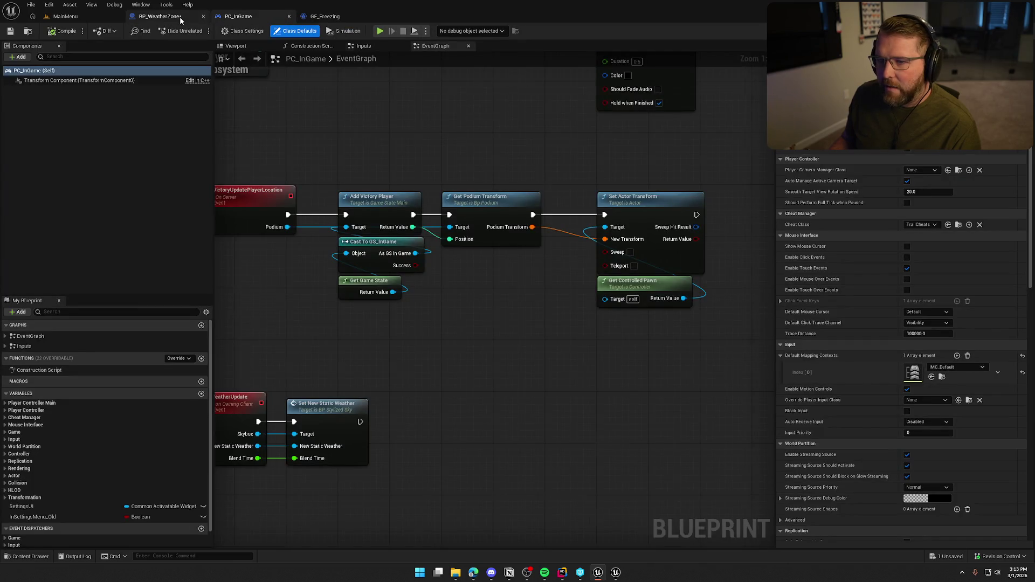
- Set BP_WeatherZone's ApplyGameplayEffectToSelf class to GE_Freezing, then compile and save
{"action": "left_click", "coordinate": [159, 16]}
{"action": "left_click", "coordinate": [519, 269]}
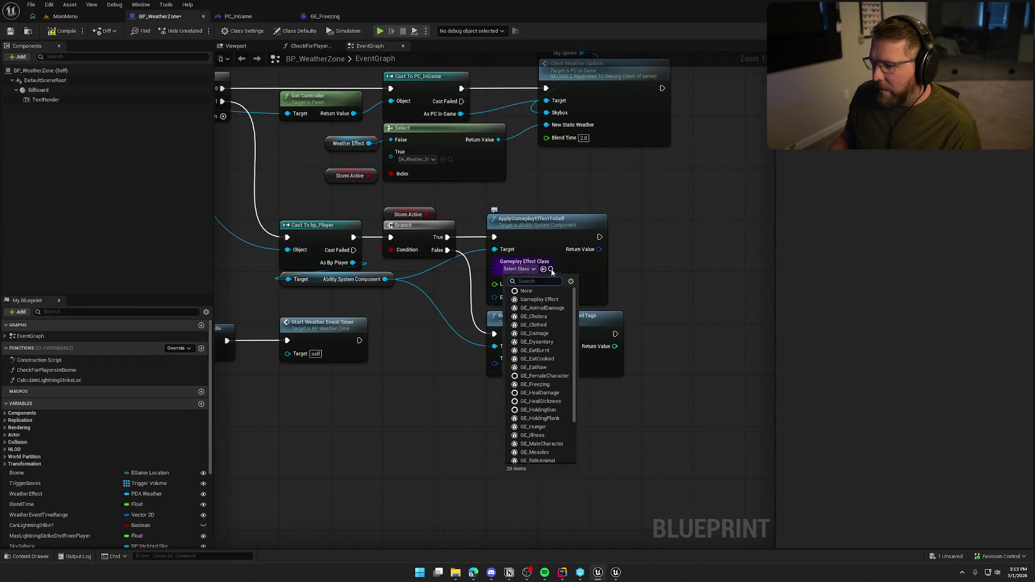
{"action": "left_click", "coordinate": [546, 384]}
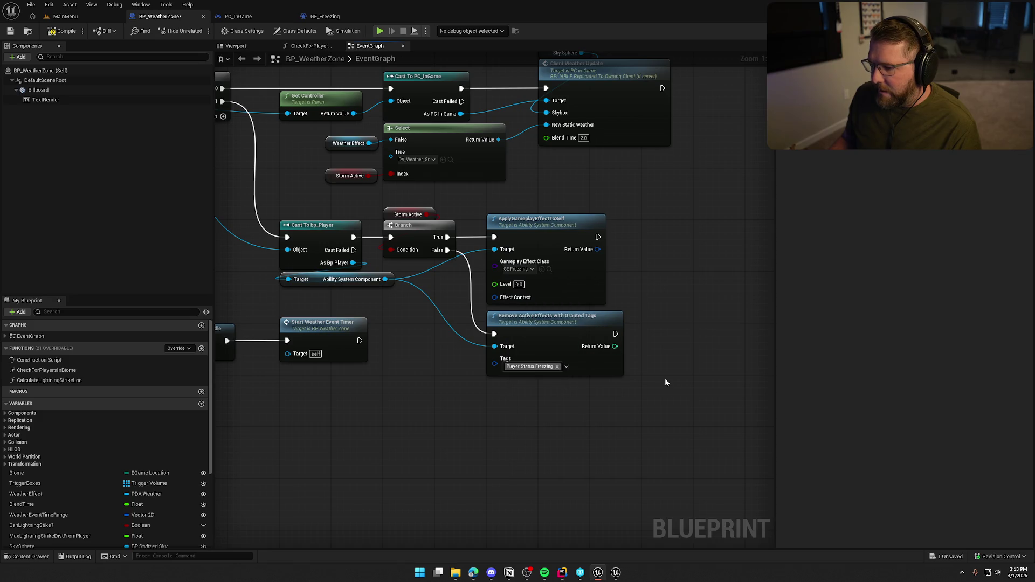
{"action": "mouse_move", "coordinate": [669, 401]}
{"action": "left_mouse_down"}
{"action": "mouse_move", "coordinate": [600, 324]}
{"action": "mouse_move", "coordinate": [562, 228]}
{"action": "left_mouse_up"}
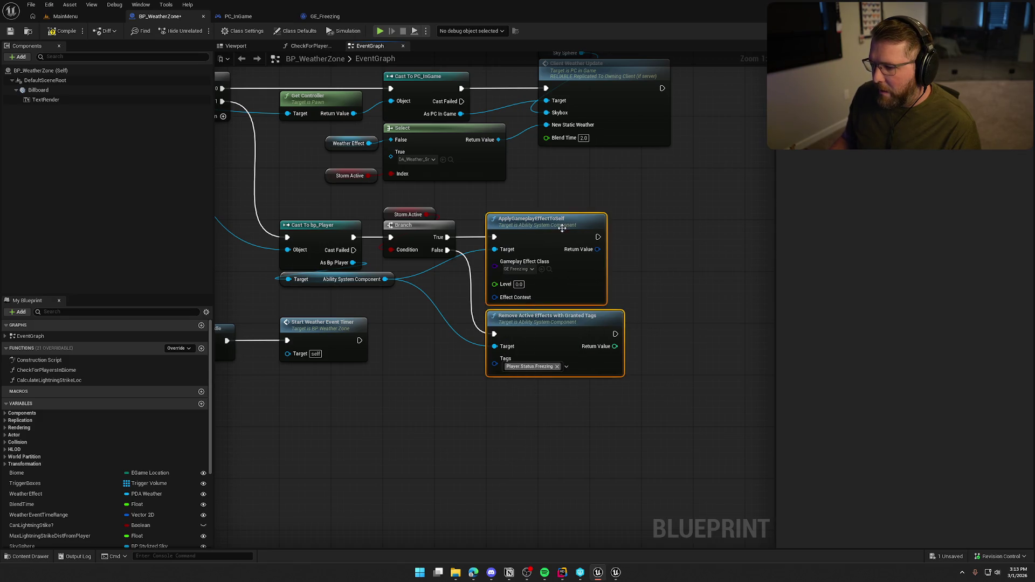
{"action": "left_click", "coordinate": [489, 409]}
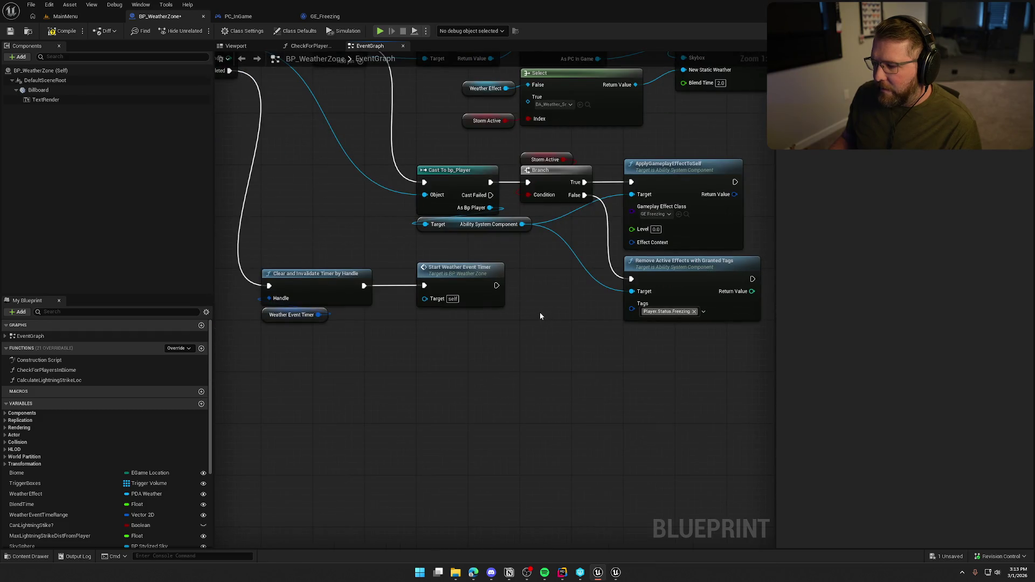
{"action": "scroll", "coordinate": [540, 316], "scroll_direction": "down", "scroll_amount": 3}
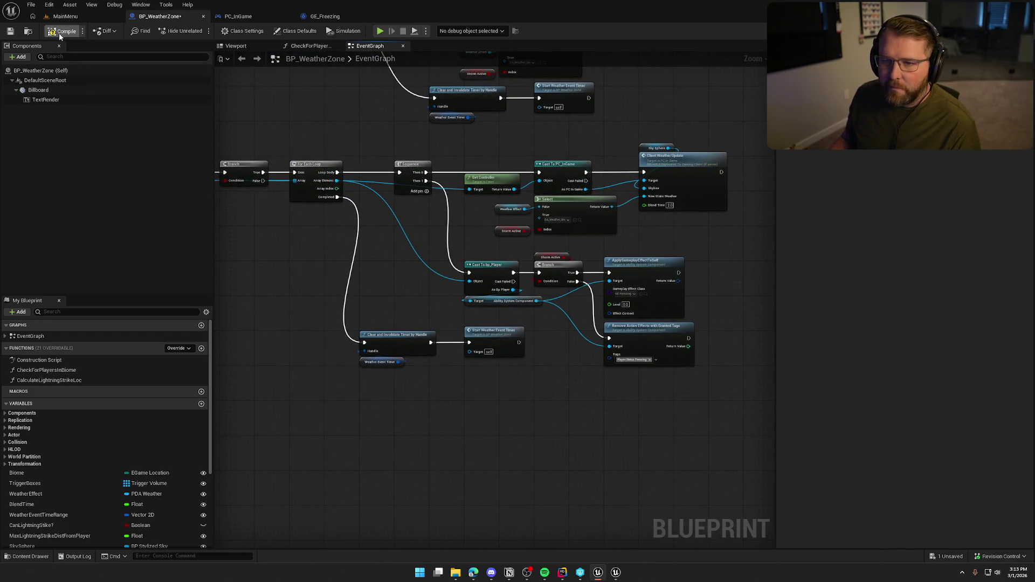
{"action": "left_click", "coordinate": [61, 32]}
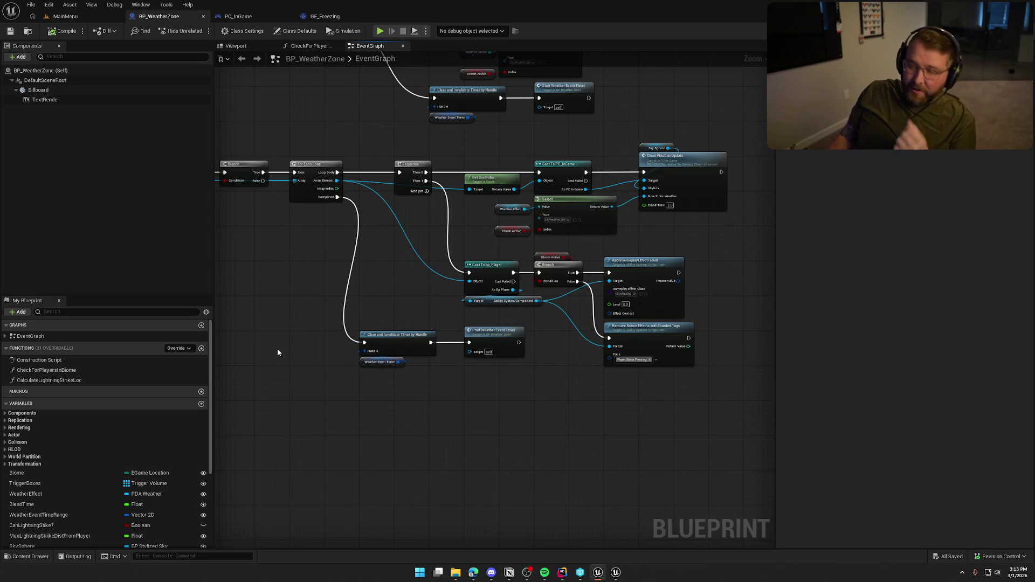
- Review the weather, Blizzard and LightningStrike nodes in the graph, then return to MainMenu
{"action": "mouse_move", "coordinate": [386, 461]}
{"action": "left_mouse_down"}
{"action": "mouse_move", "coordinate": [413, 418]}
{"action": "mouse_move", "coordinate": [428, 362]}
{"action": "left_mouse_up"}
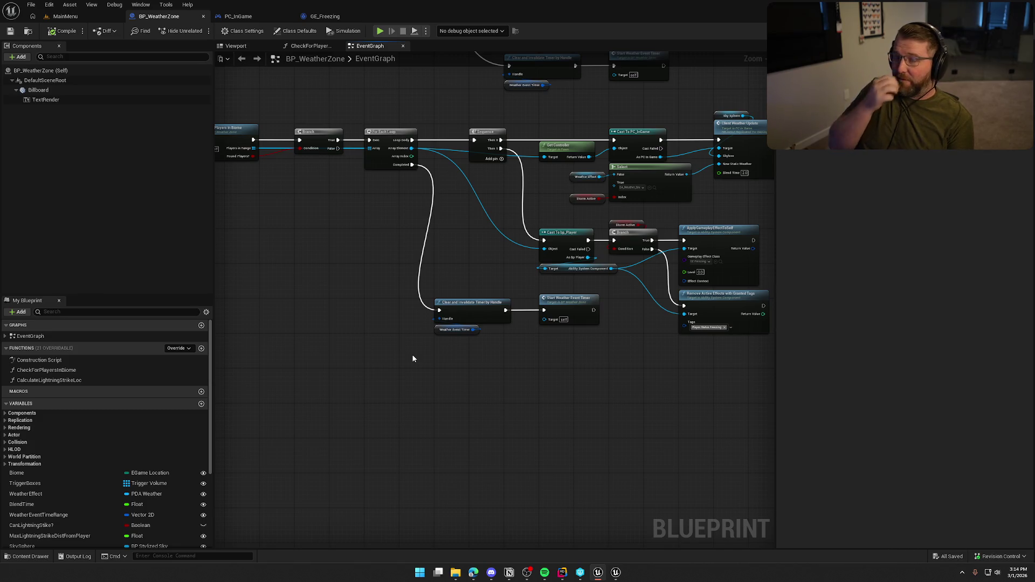
{"action": "left_click_drag", "start_coordinate": [445, 370], "coordinate": [551, 369]}
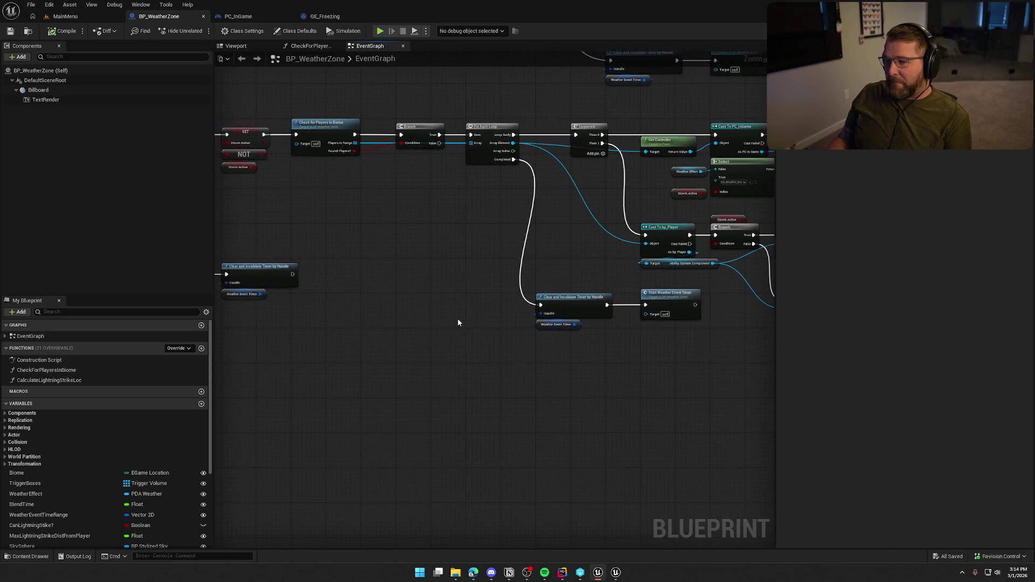
{"action": "scroll", "coordinate": [493, 364], "scroll_direction": "down", "scroll_amount": 4}
{"action": "scroll", "coordinate": [435, 273], "scroll_direction": "up", "scroll_amount": 3}
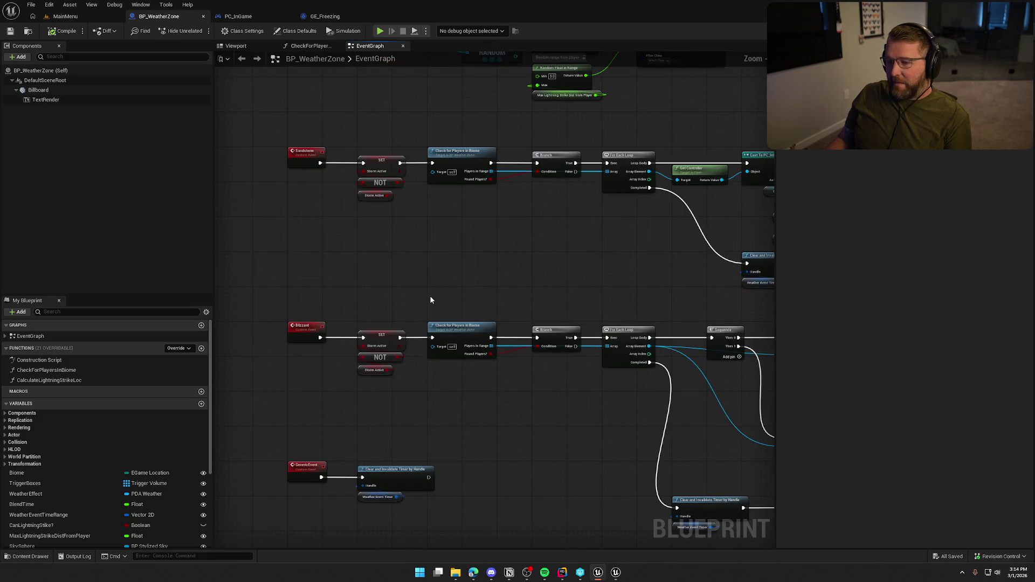
{"action": "mouse_move", "coordinate": [465, 260]}
{"action": "left_mouse_down"}
{"action": "mouse_move", "coordinate": [478, 261]}
{"action": "mouse_move", "coordinate": [431, 254]}
{"action": "mouse_move", "coordinate": [323, 268]}
{"action": "left_mouse_up"}
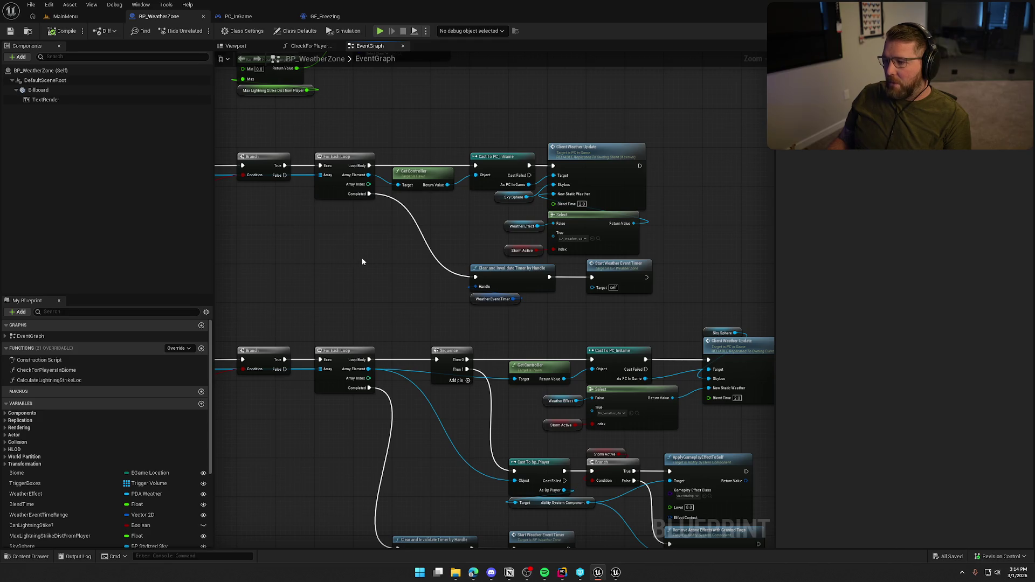
{"action": "left_click_drag", "start_coordinate": [701, 318], "coordinate": [323, 125]}
{"action": "left_click", "coordinate": [400, 261]}
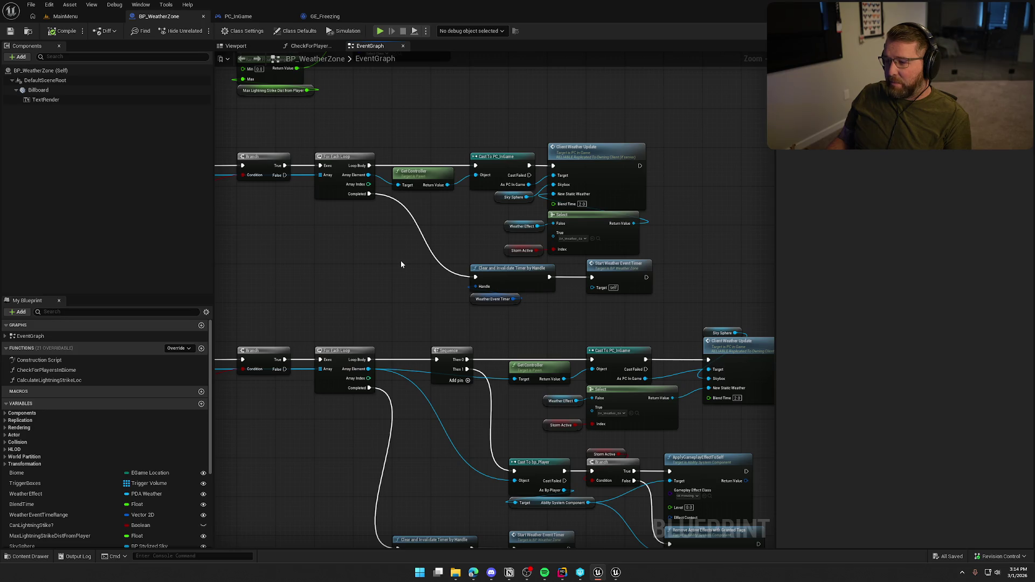
{"action": "mouse_move", "coordinate": [396, 287]}
{"action": "left_mouse_down"}
{"action": "mouse_move", "coordinate": [233, 173]}
{"action": "mouse_move", "coordinate": [374, 98]}
{"action": "mouse_move", "coordinate": [693, 189]}
{"action": "left_mouse_up"}
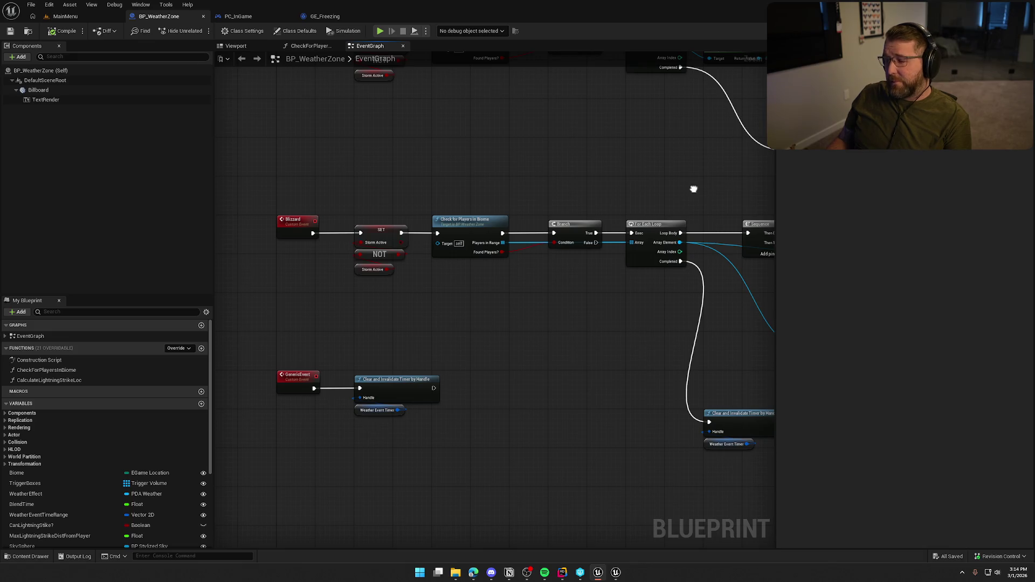
{"action": "mouse_move", "coordinate": [647, 178]}
{"action": "left_mouse_down"}
{"action": "mouse_move", "coordinate": [542, 435]}
{"action": "mouse_move", "coordinate": [556, 358]}
{"action": "mouse_move", "coordinate": [579, 341]}
{"action": "left_mouse_up"}
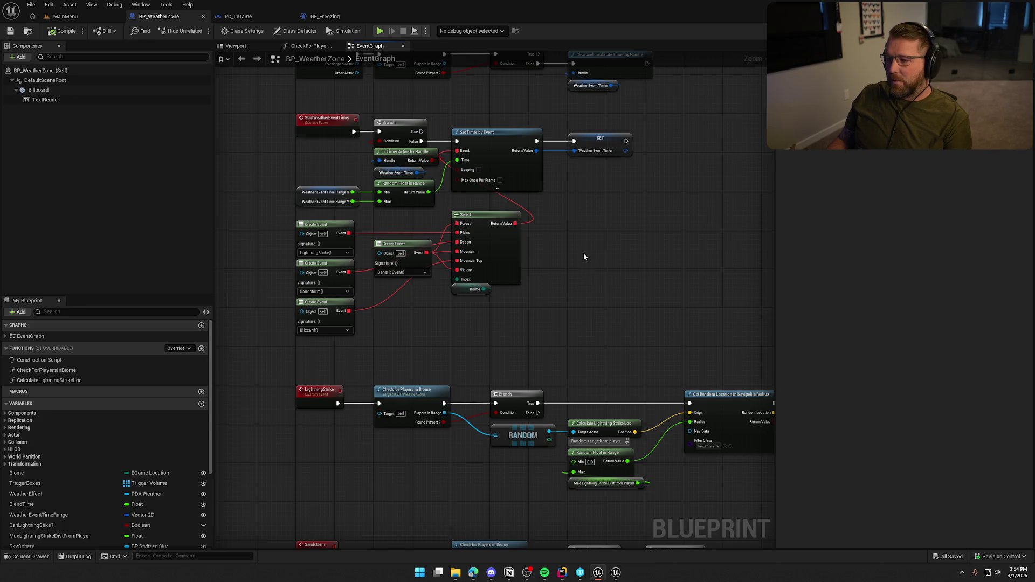
{"action": "left_click_drag", "start_coordinate": [584, 260], "coordinate": [575, 387]}
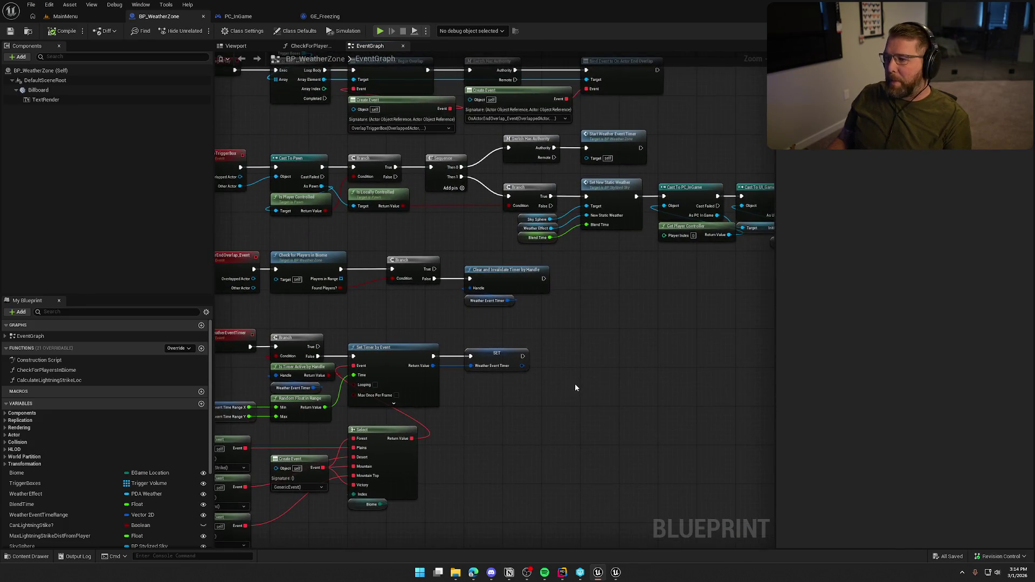
{"action": "left_click_drag", "start_coordinate": [552, 449], "coordinate": [624, 323]}
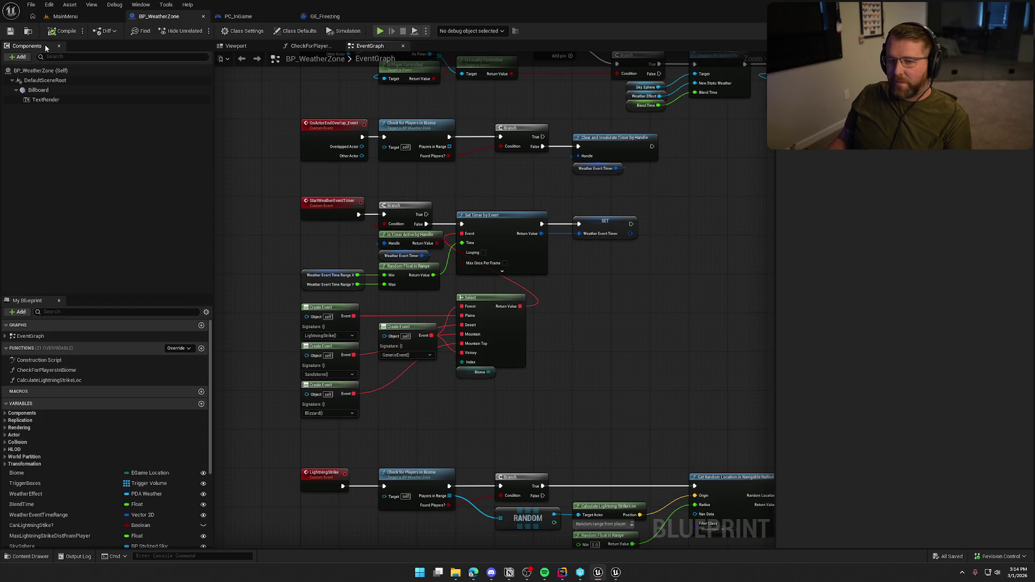
{"action": "left_click", "coordinate": [65, 16]}
{"action": "key", "text": "ctrl+space"}
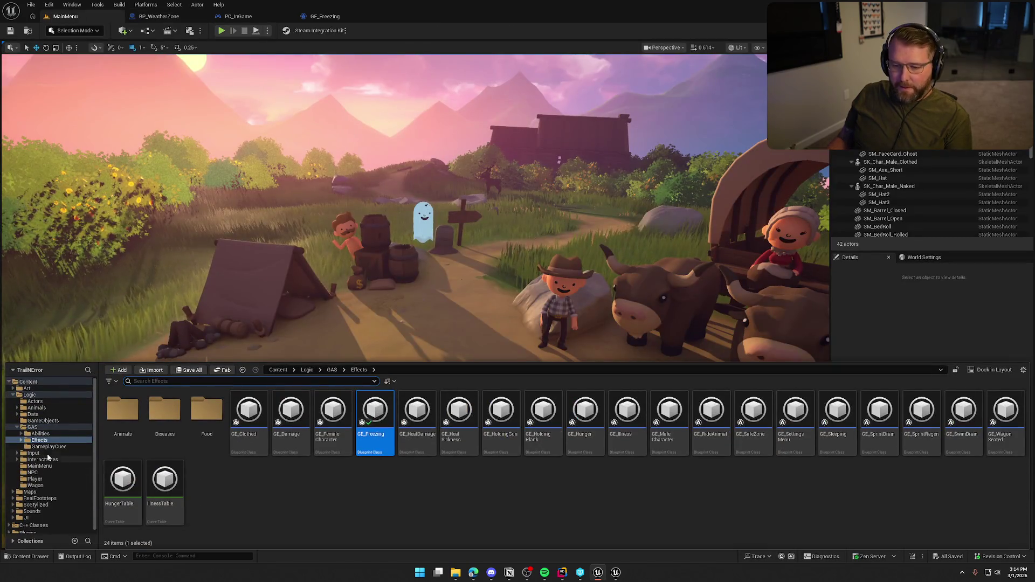
- Open the TrailMap level from the Maps folder and fly over the desert town
{"action": "left_click", "coordinate": [33, 427], "text": "ctrl"}
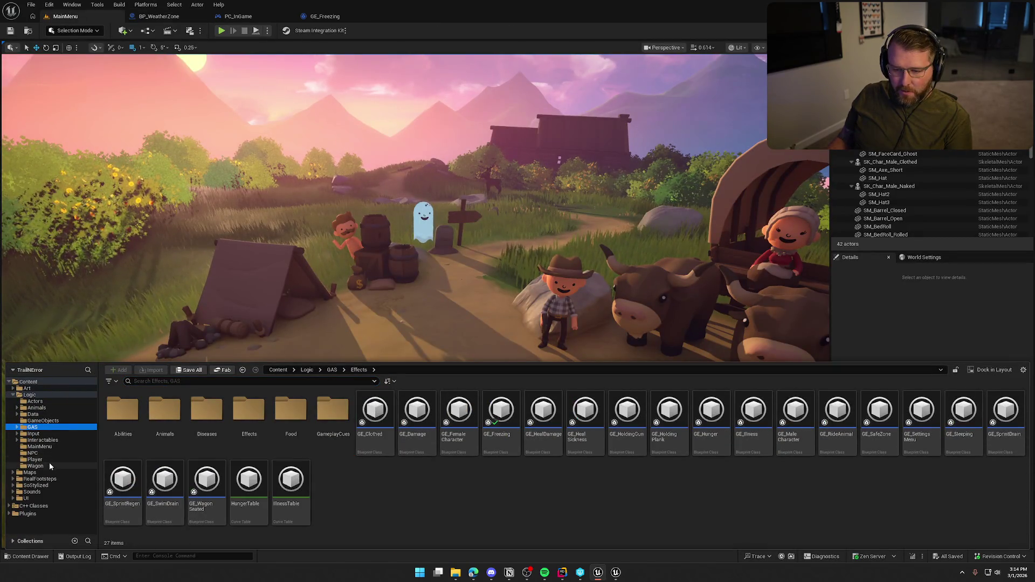
{"action": "left_click", "coordinate": [30, 472]}
{"action": "left_click", "coordinate": [284, 414]}
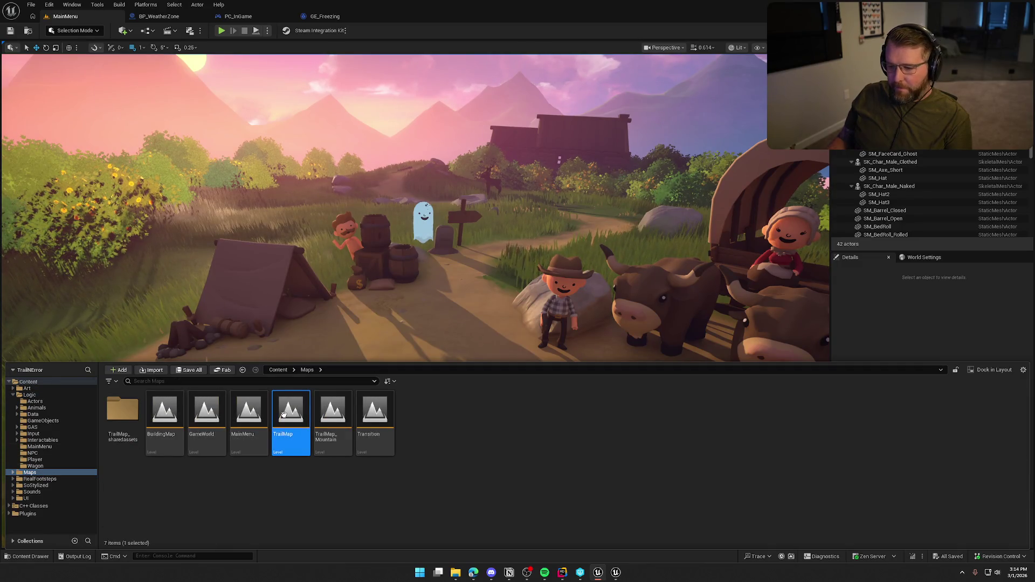
{"action": "double_click", "coordinate": [284, 414]}
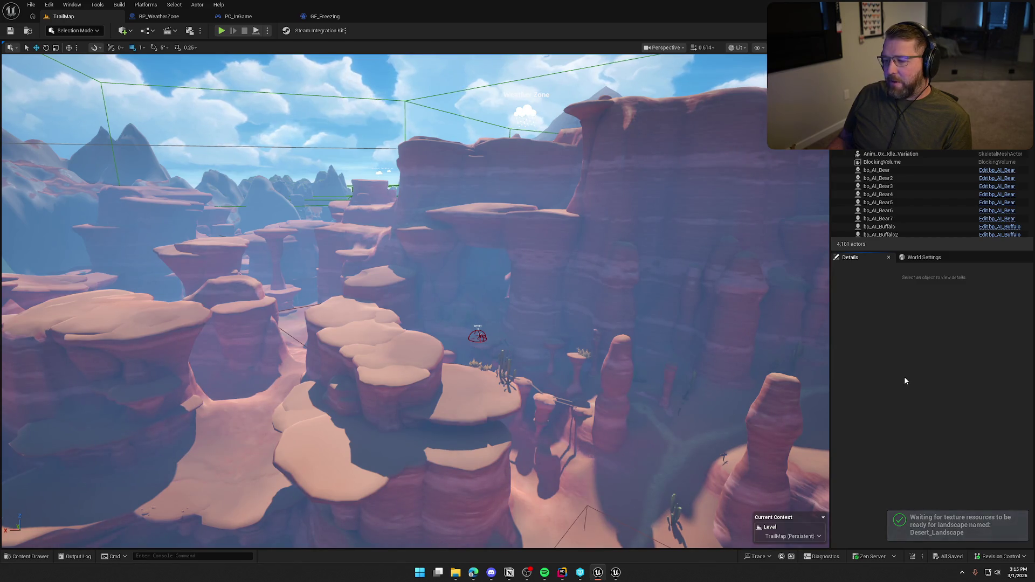
{"action": "left_click_drag", "start_coordinate": [628, 314], "coordinate": [627, 291]}
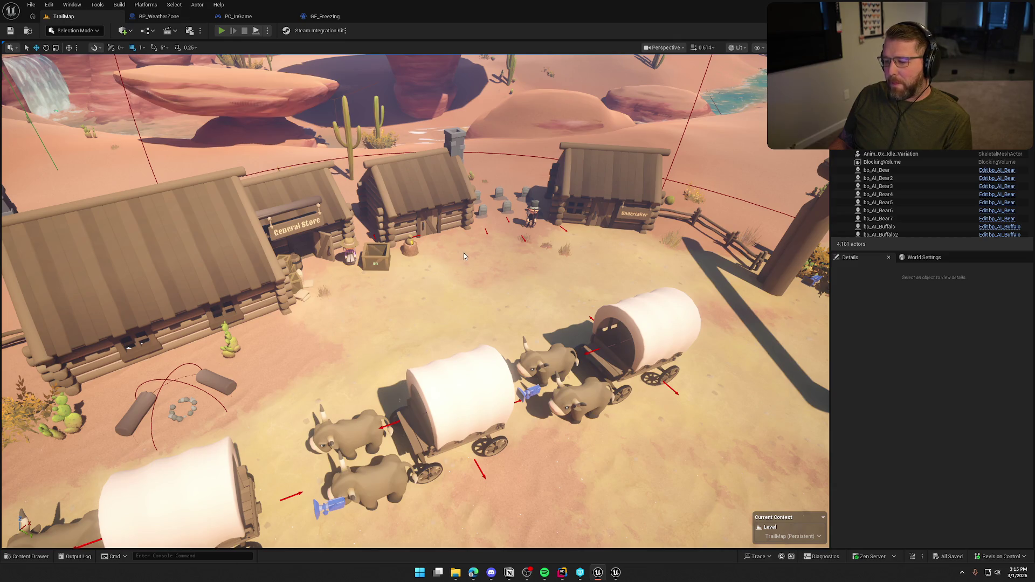
- Start a play-in-editor session and respawn at Checkpoint 1 via the console
{"action": "key", "text": "alt+p"}
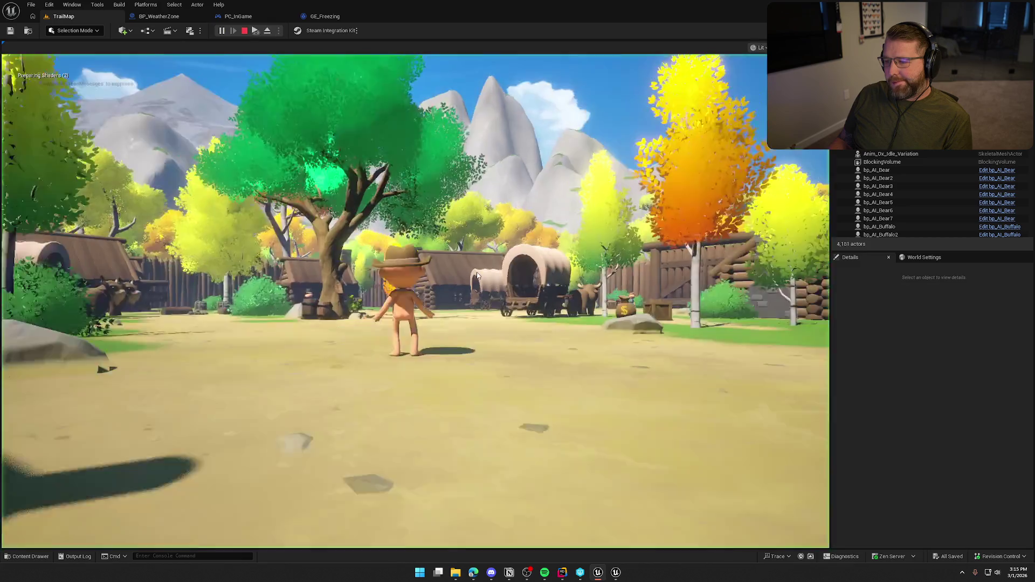
{"action": "key", "text": "w"}
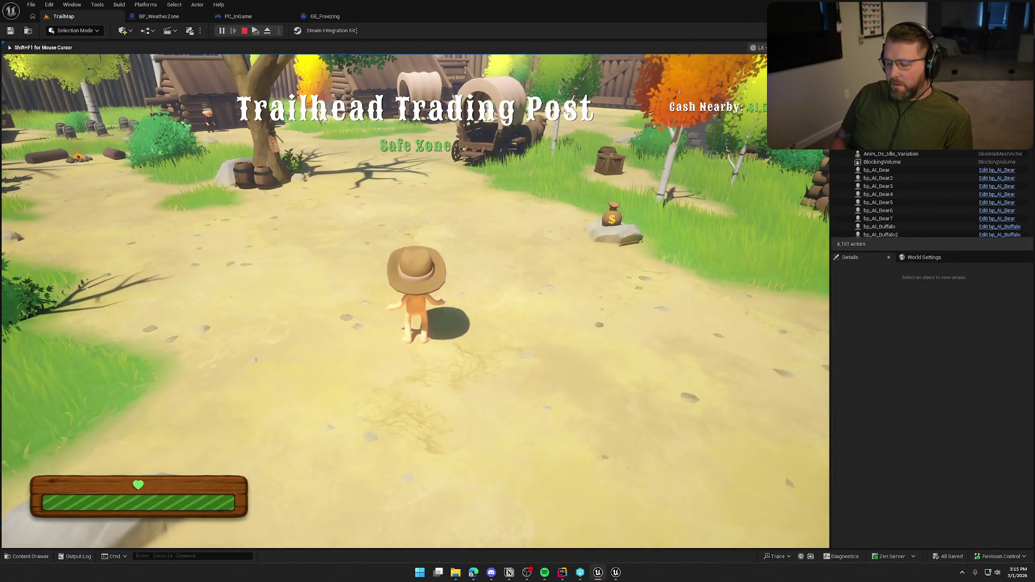
{"action": "key", "text": "grave"}
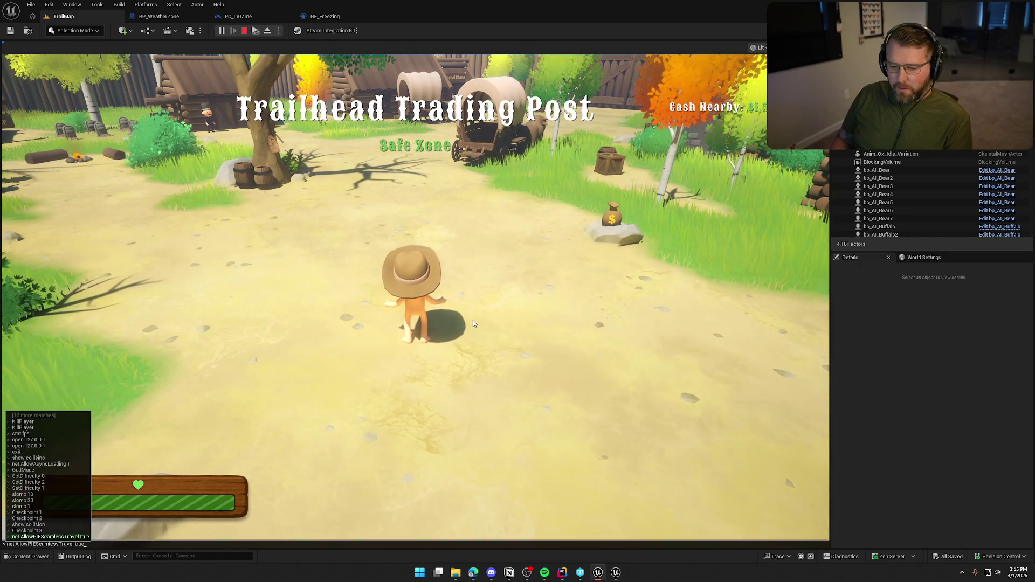
{"action": "key", "text": "Up"}
{"action": "key", "text": "Up"}
{"action": "key", "text": "Up"}
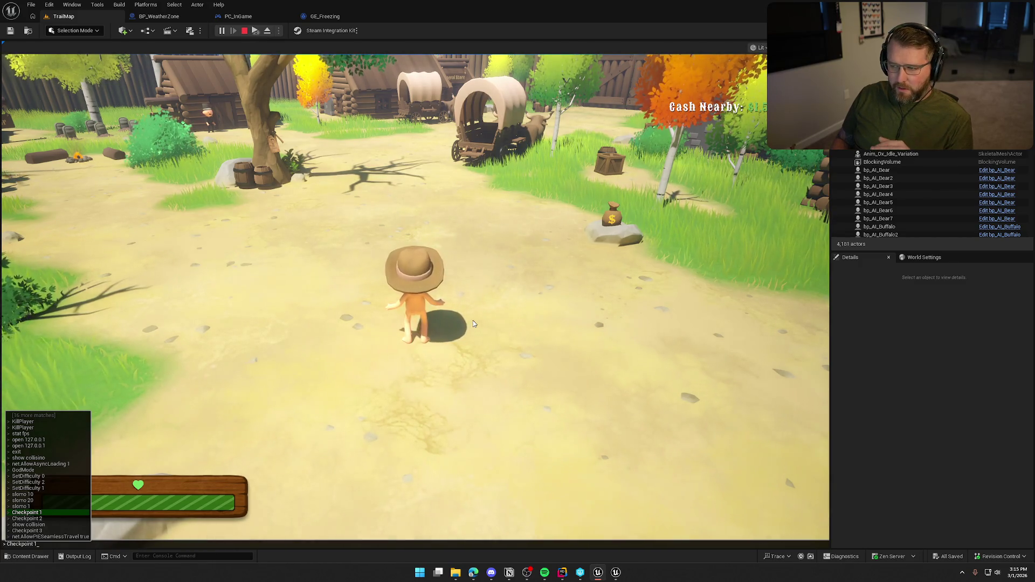
{"action": "key", "text": "Return"}
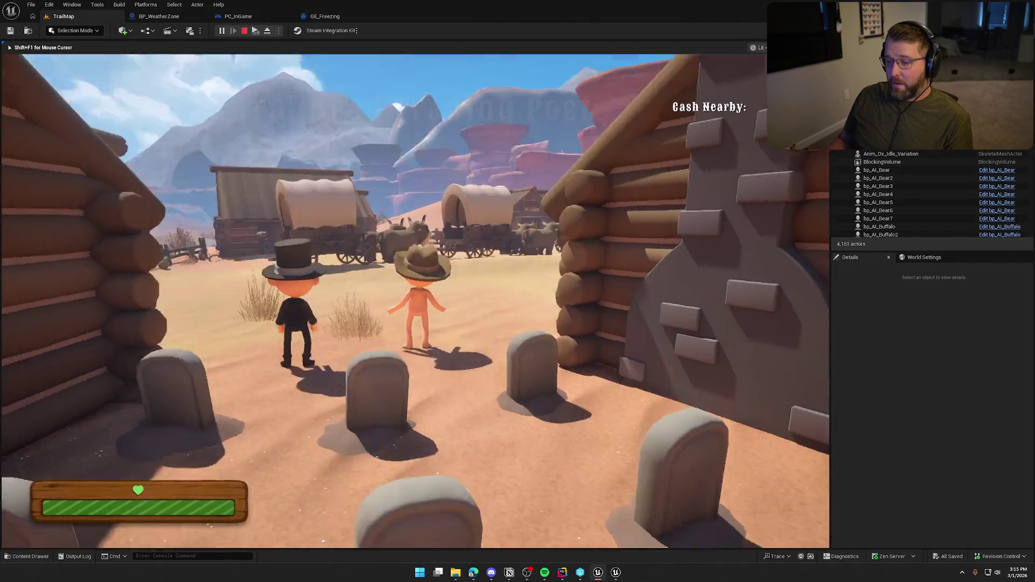
- Run to the ox wagon, drive it into the desert dust storm, then stop the session
{"action": "key", "text": "shift+w"}
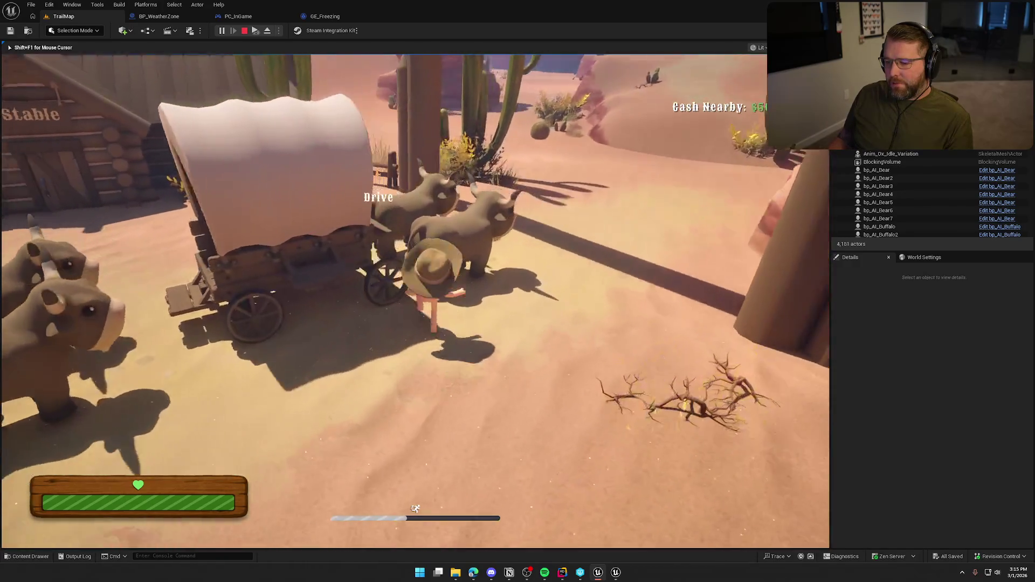
{"action": "key", "text": "e"}
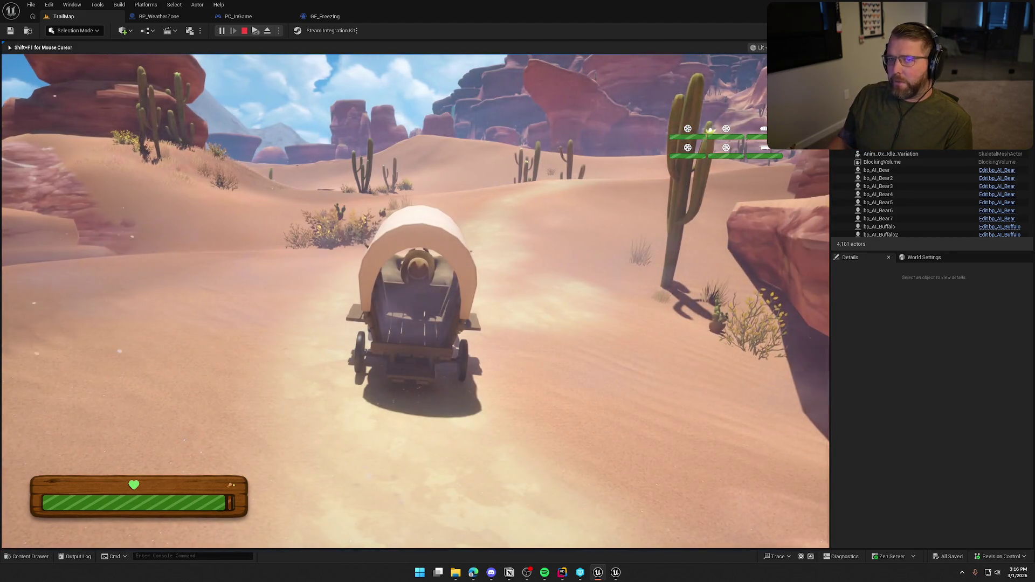
{"action": "key", "text": "Escape"}
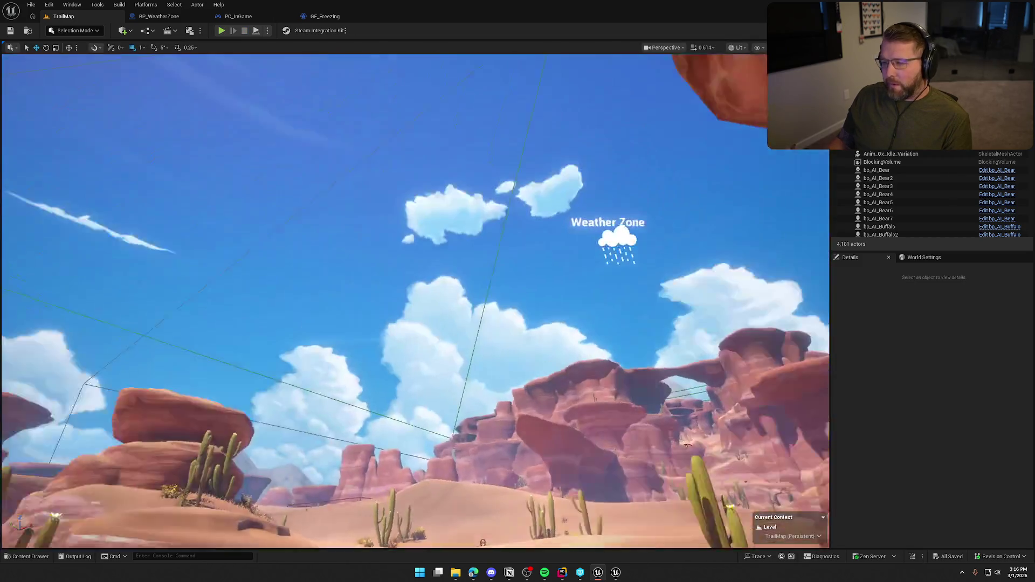
- Select DesertWeatherZone and set its Weather Event Time Range to 15.0–45.0
{"action": "left_click", "coordinate": [369, 163]}
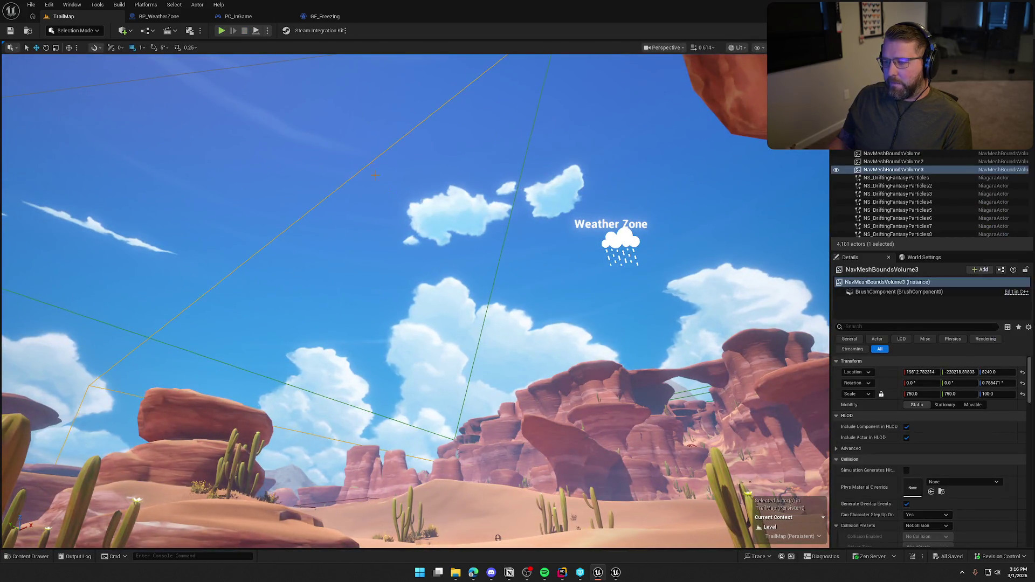
{"action": "left_click", "coordinate": [632, 244]}
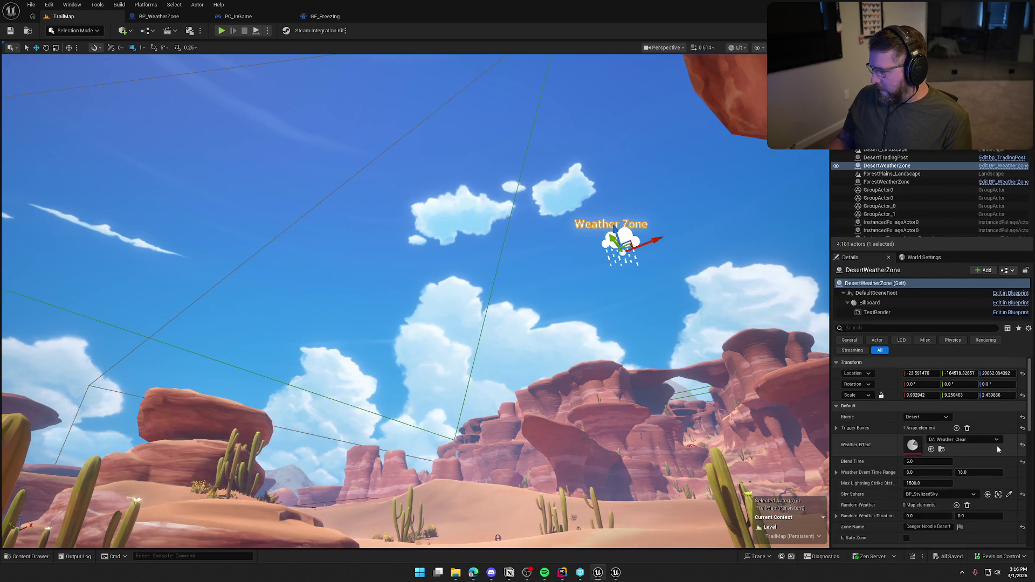
{"action": "scroll", "coordinate": [868, 437], "scroll_direction": "down", "scroll_amount": 2}
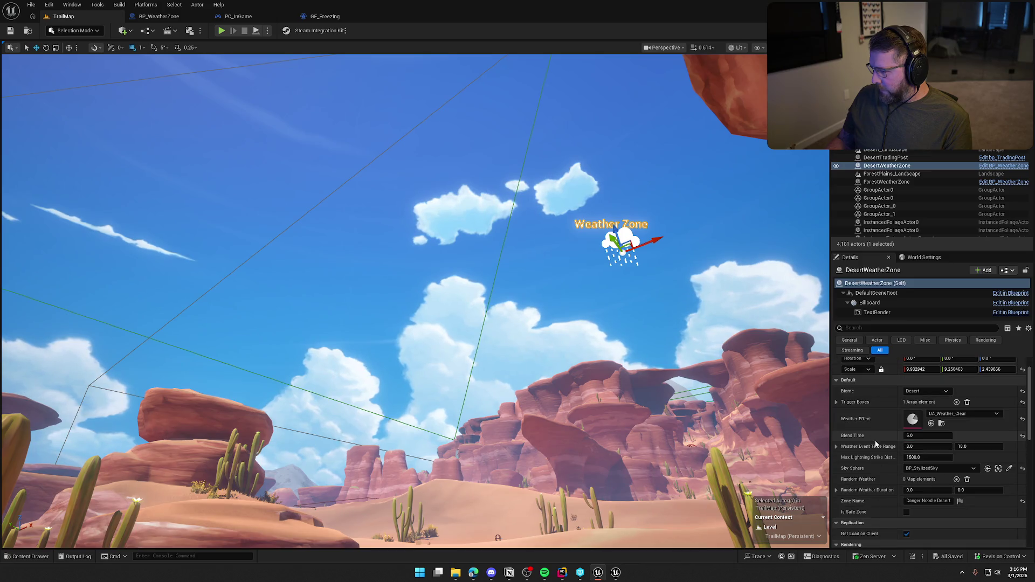
{"action": "scroll", "coordinate": [881, 440], "scroll_direction": "down", "scroll_amount": 1}
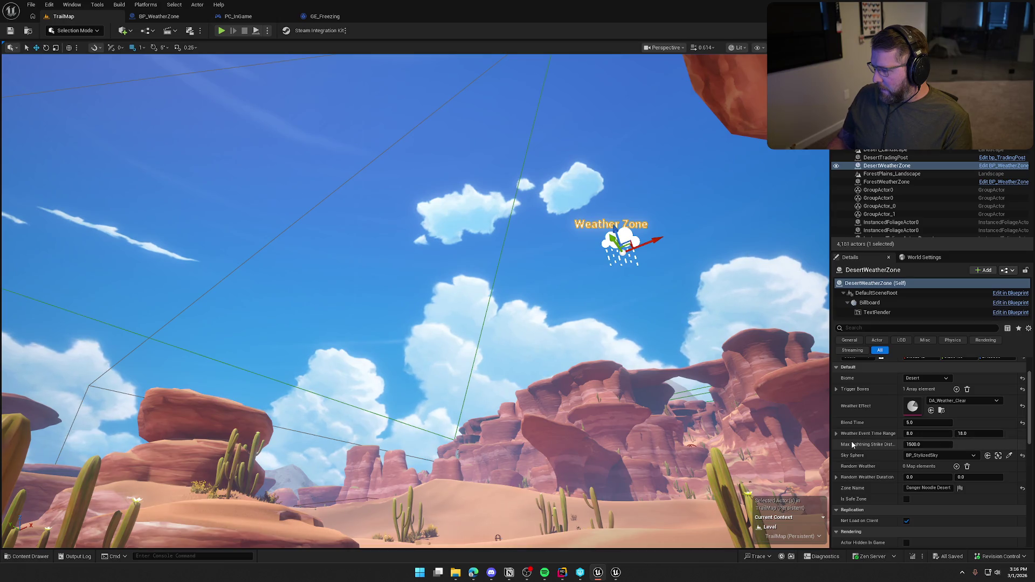
{"action": "left_click", "coordinate": [917, 434]}
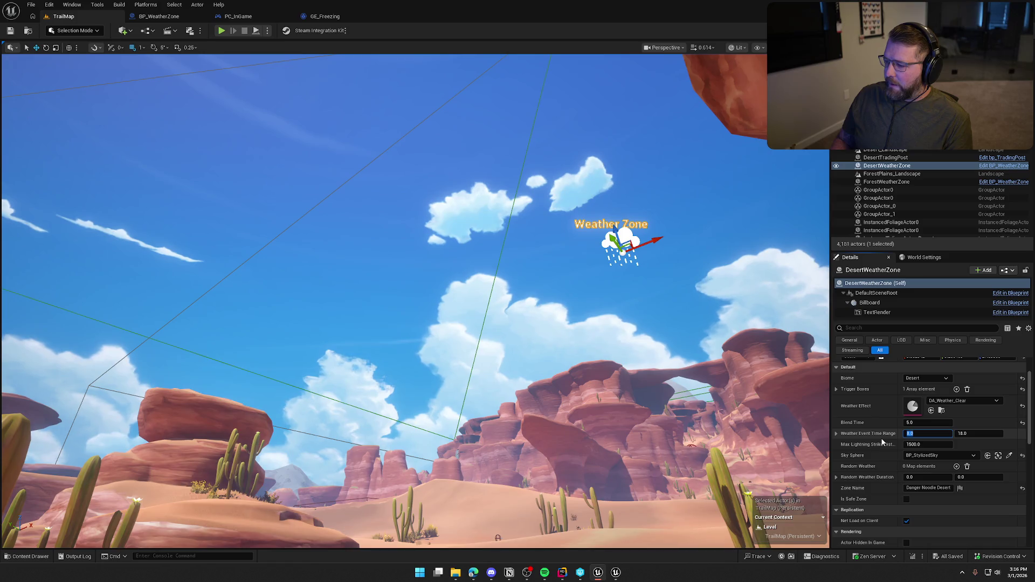
{"action": "type", "text": "15"}
{"action": "key", "text": "Tab"}
{"action": "type", "text": "45"}
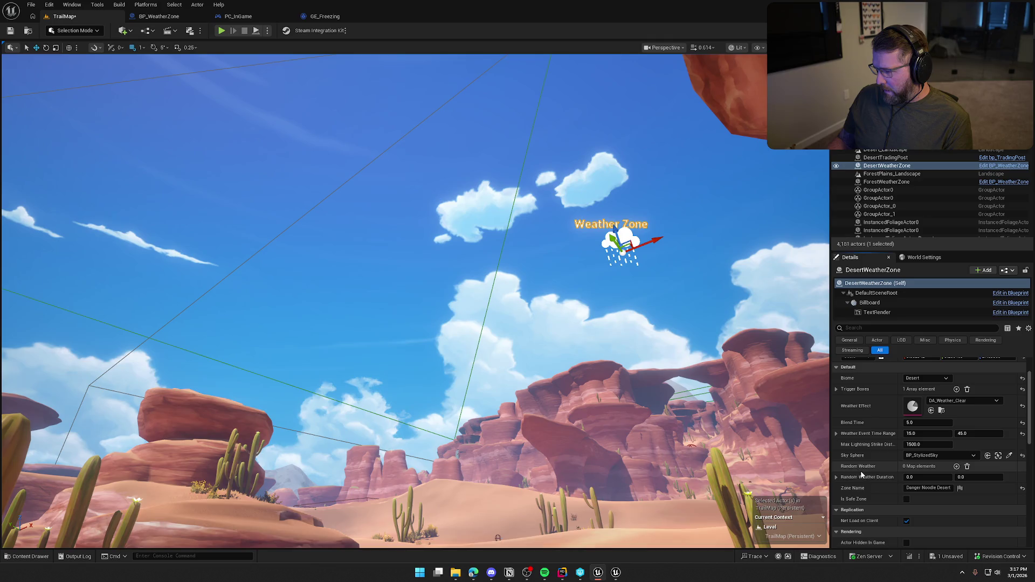
- Check RandomWeather's references, then delete the RandomWeather and RandomWeatherDuration variables
{"action": "left_click", "coordinate": [157, 16]}
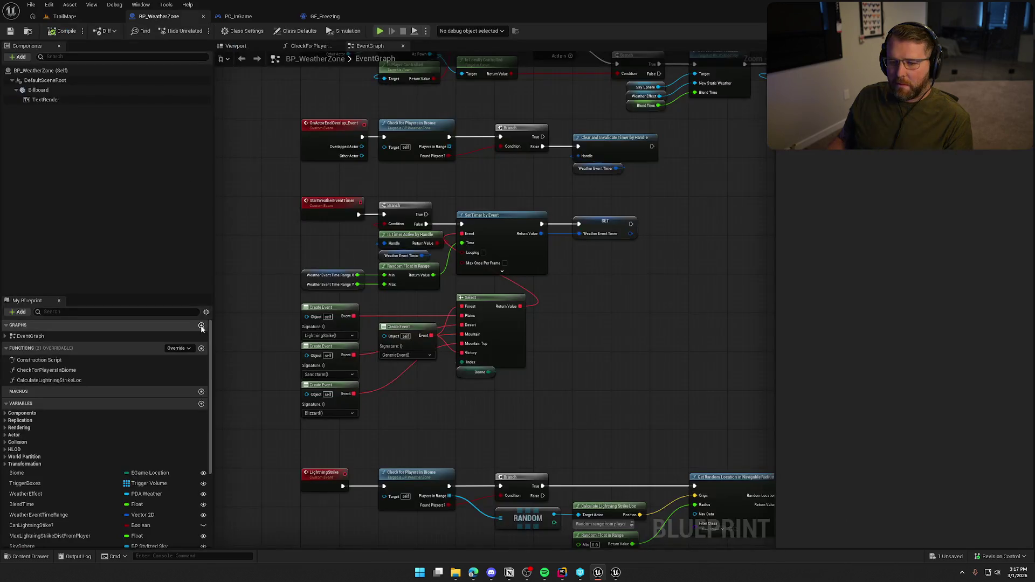
{"action": "scroll", "coordinate": [86, 464], "scroll_direction": "down", "scroll_amount": 5}
{"action": "left_click", "coordinate": [27, 455]}
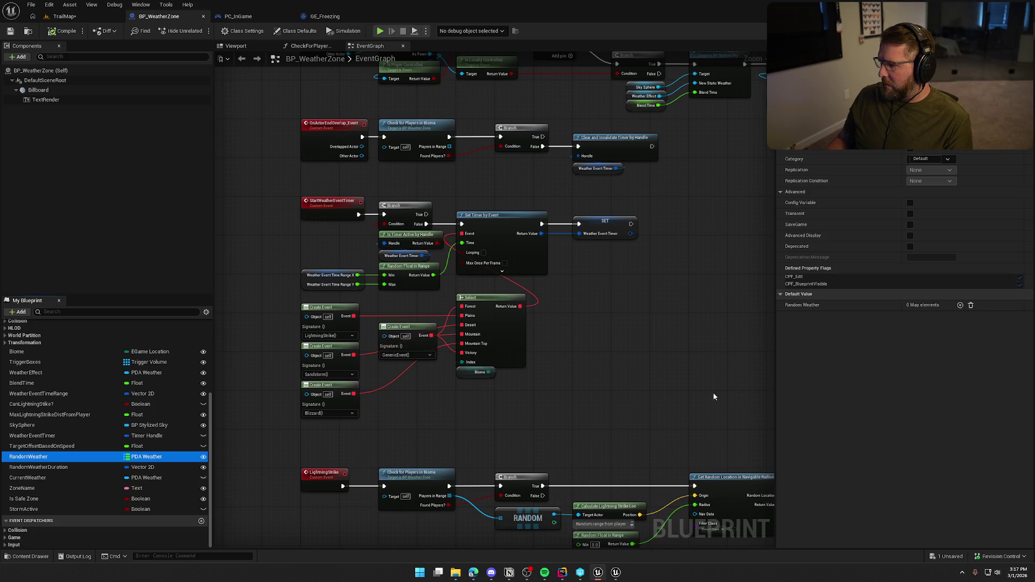
{"action": "right_click", "coordinate": [29, 457]}
{"action": "mouse_move", "coordinate": [70, 485]}
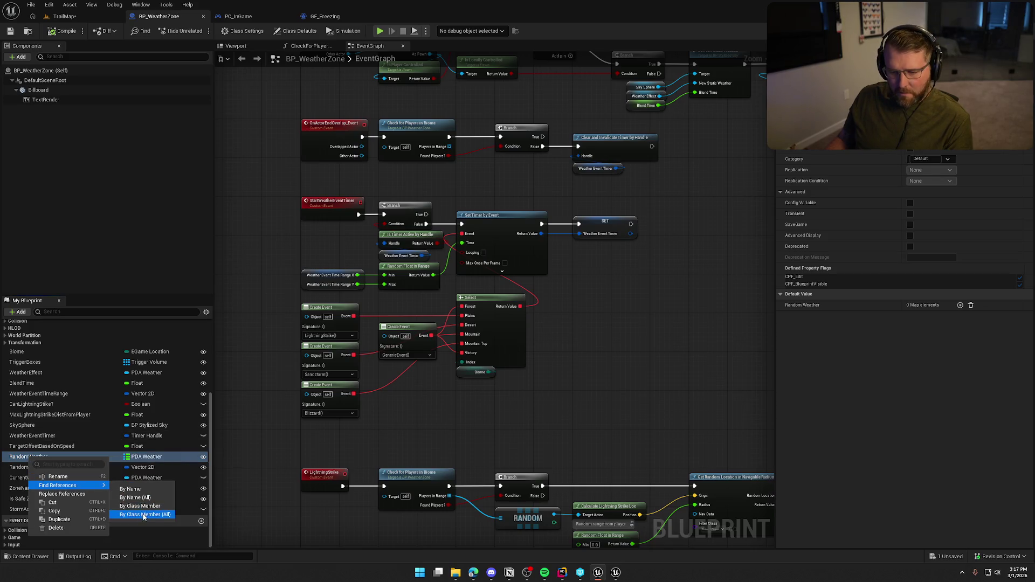
{"action": "left_click", "coordinate": [143, 515]}
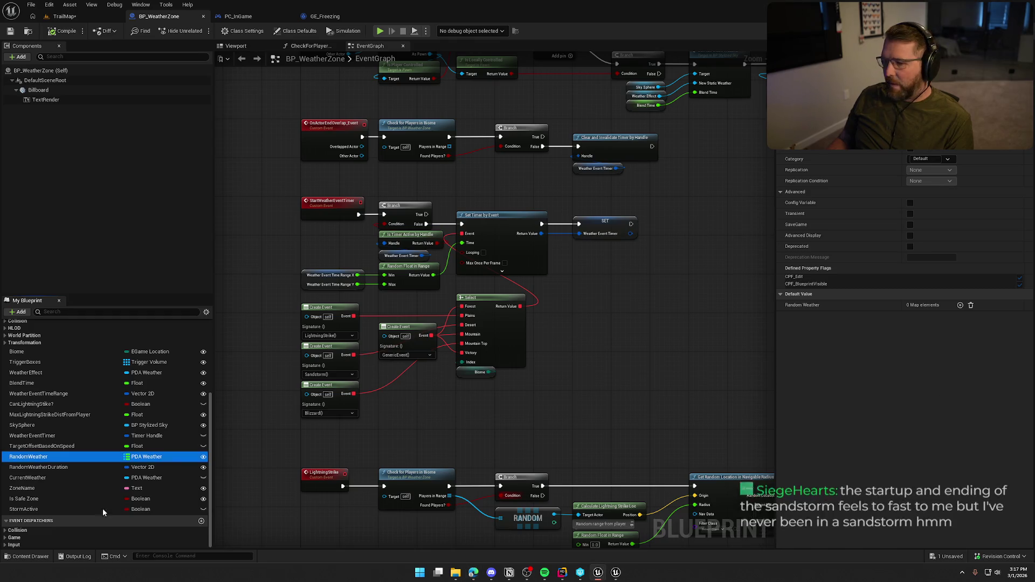
{"action": "left_click", "coordinate": [51, 467]}
{"action": "key", "text": "Delete"}
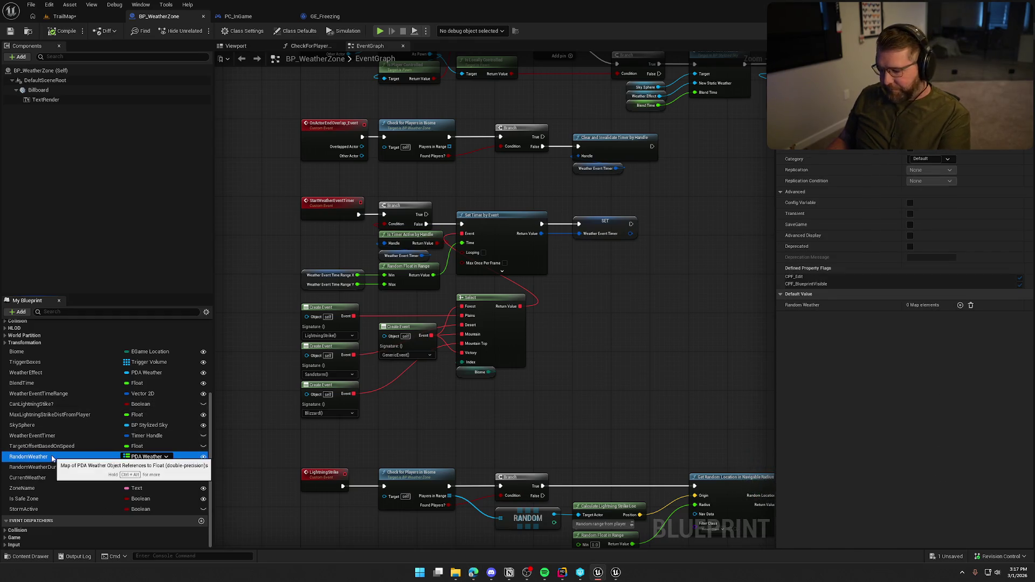
{"action": "left_click", "coordinate": [52, 457]}
{"action": "key", "text": "Delete"}
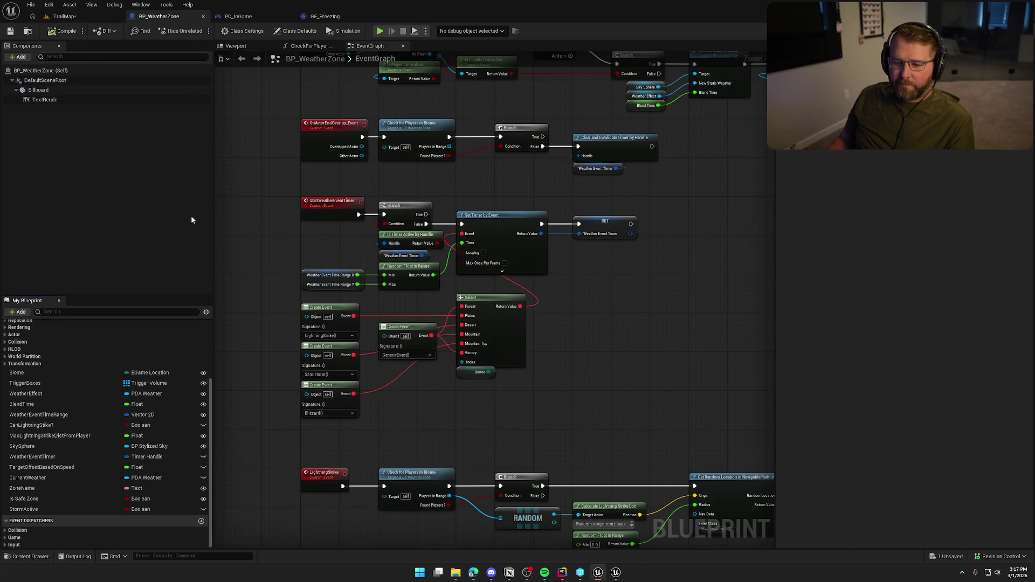
- Look up CurrentWeather's references and delete the CurrentWeather variable
{"action": "left_click", "coordinate": [30, 478]}
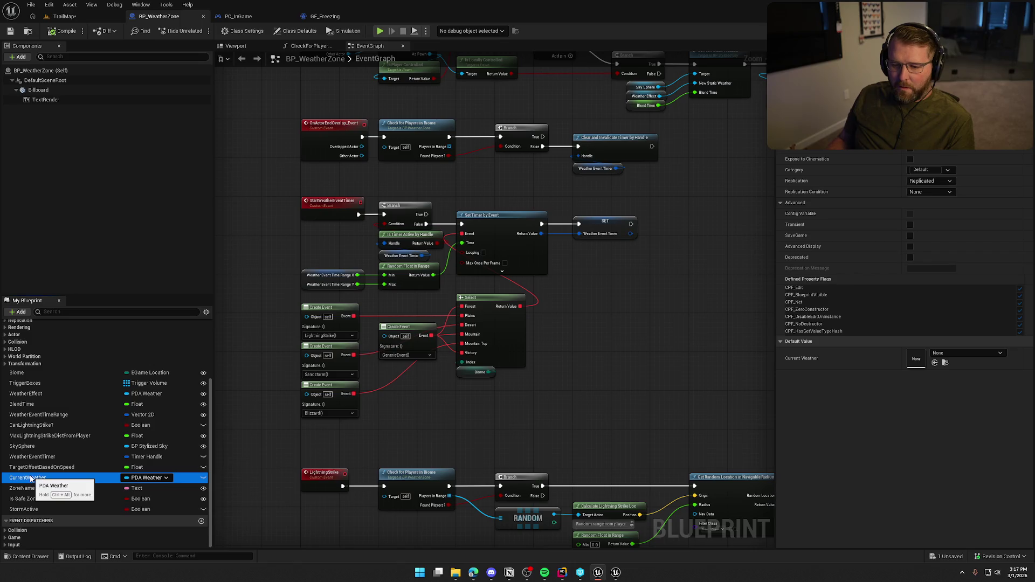
{"action": "right_click", "coordinate": [30, 478]}
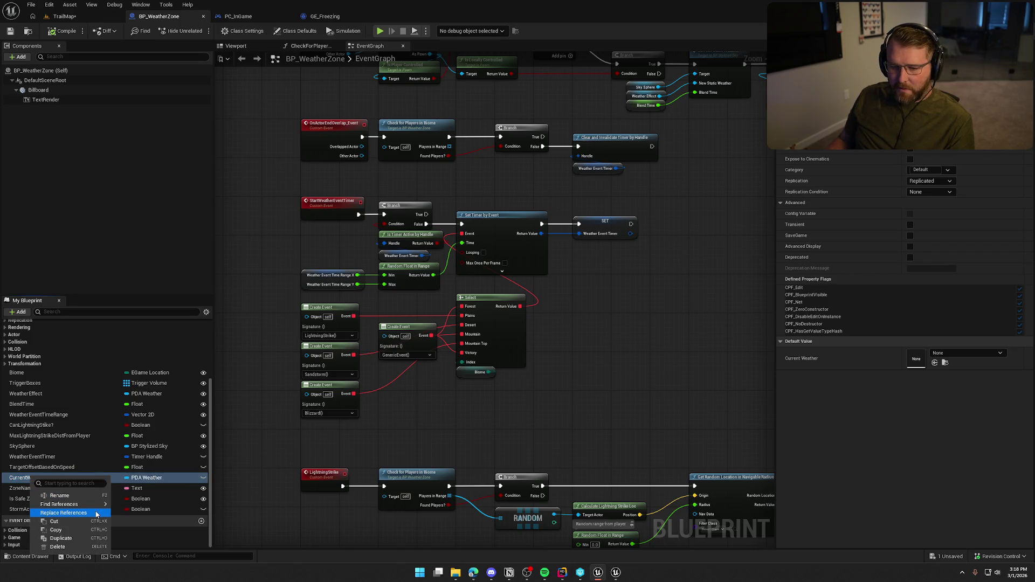
{"action": "left_click", "coordinate": [424, 460]}
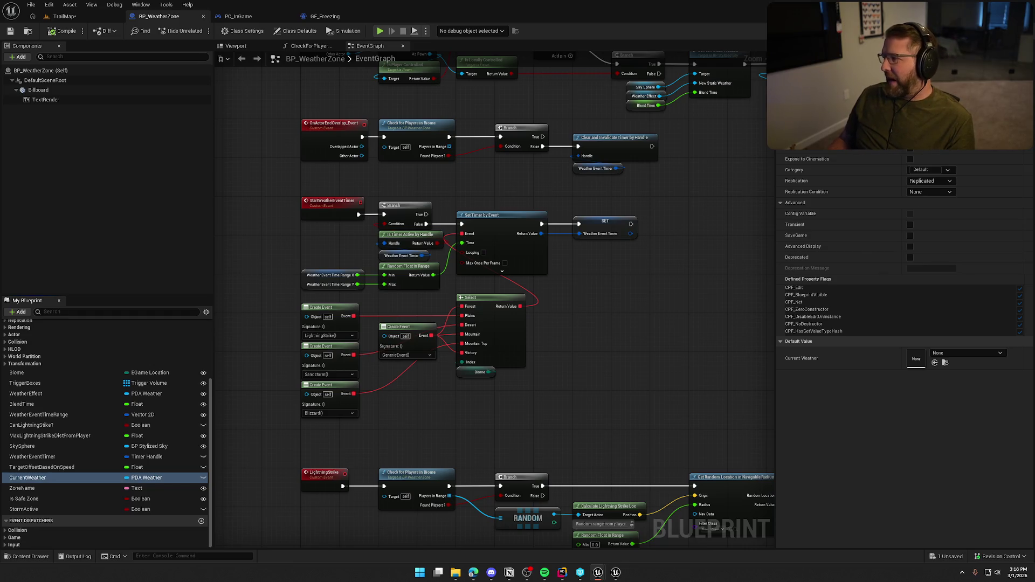
{"action": "left_click", "coordinate": [29, 478]}
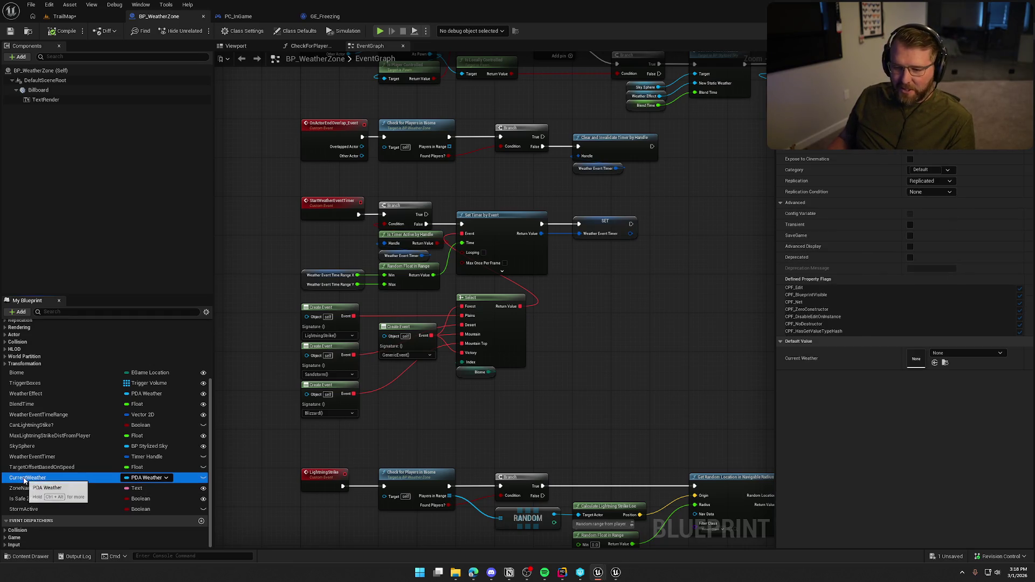
{"action": "key", "text": "Delete"}
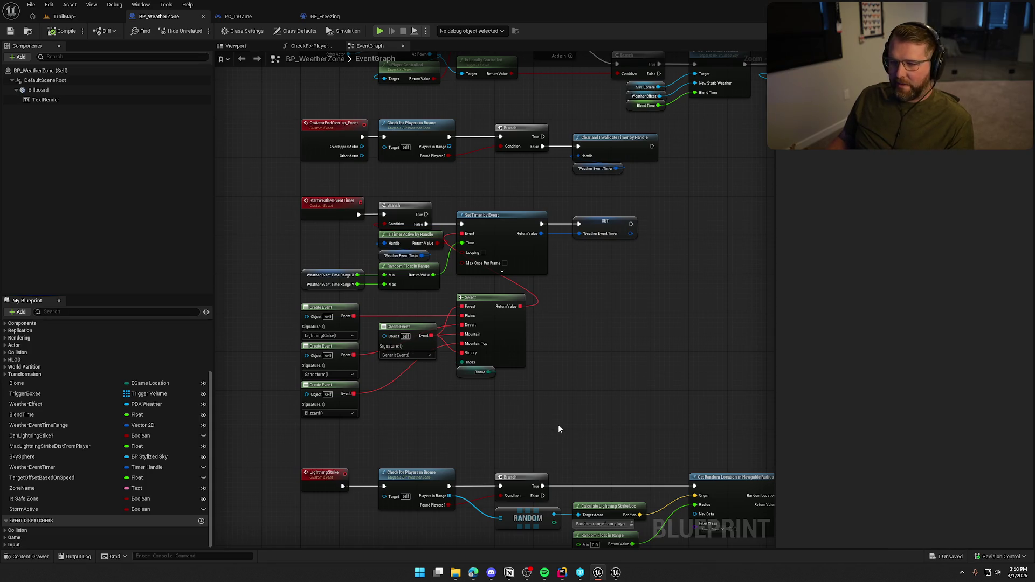
- Set the Sandstorm event's blend time to 10.0 and save BP_WeatherZone
{"action": "left_click_drag", "start_coordinate": [574, 425], "coordinate": [560, 242]}
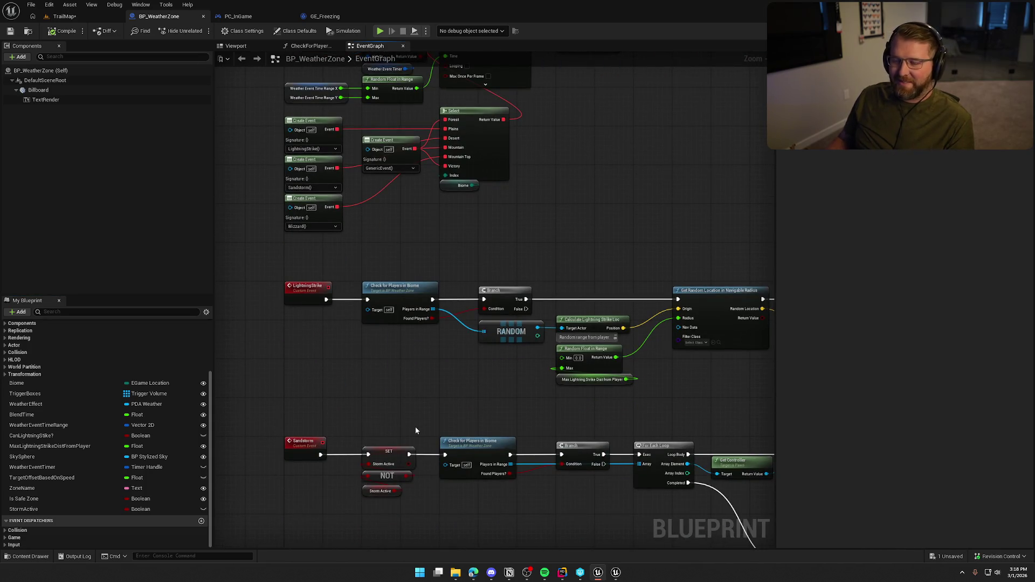
{"action": "scroll", "coordinate": [553, 336], "scroll_direction": "up", "scroll_amount": 3}
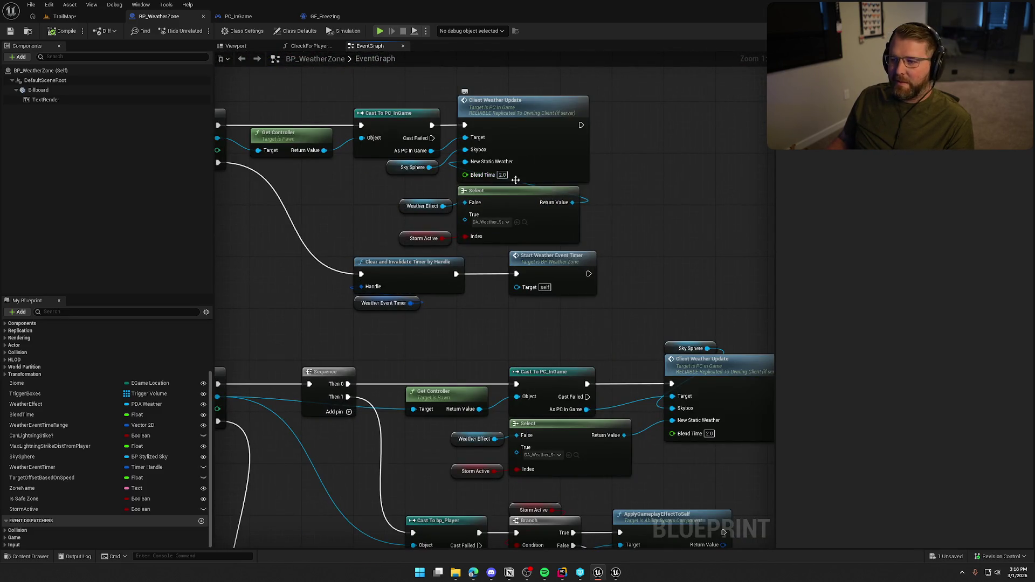
{"action": "type", "text": "10"}
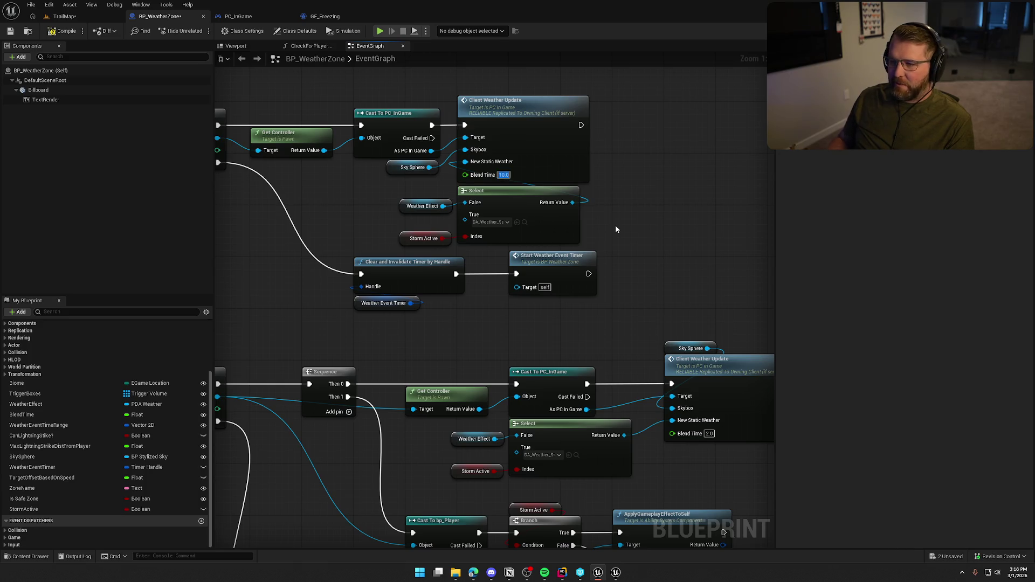
{"action": "key", "text": "Return"}
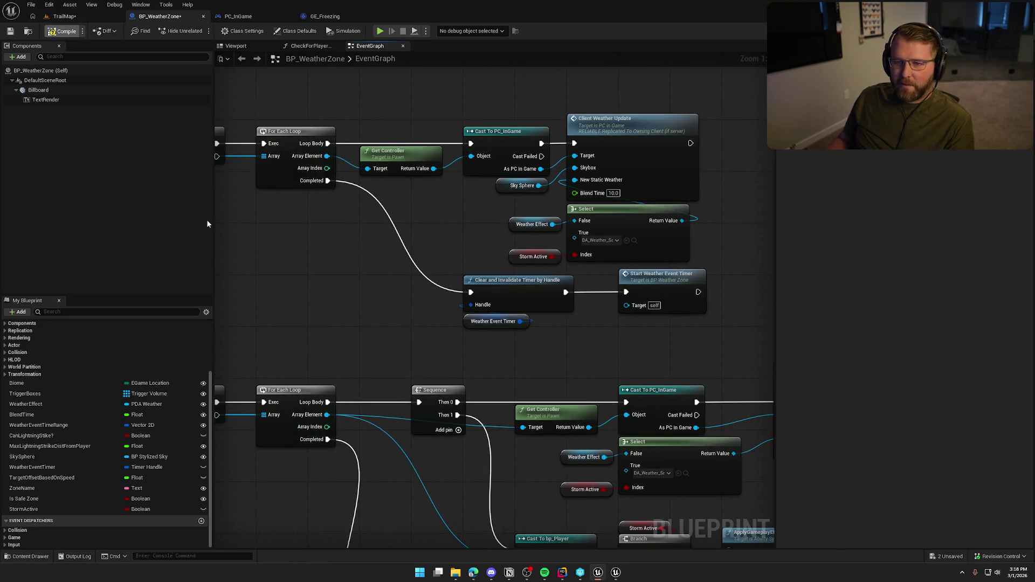
{"action": "key", "text": "ctrl+s"}
- Review the loop and Check for Players in Biome nodes, then return to TrailMap
{"action": "left_click_drag", "start_coordinate": [318, 270], "coordinate": [430, 271]}
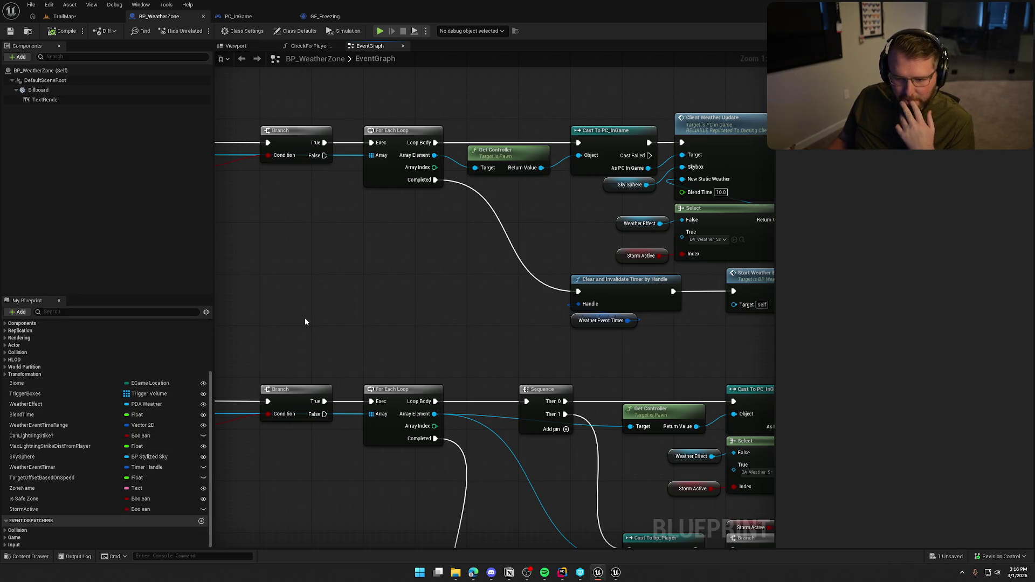
{"action": "mouse_move", "coordinate": [305, 318]}
{"action": "left_mouse_down"}
{"action": "mouse_move", "coordinate": [353, 296]}
{"action": "mouse_move", "coordinate": [452, 280]}
{"action": "mouse_move", "coordinate": [462, 321]}
{"action": "mouse_move", "coordinate": [447, 275]}
{"action": "mouse_move", "coordinate": [468, 248]}
{"action": "left_mouse_up"}
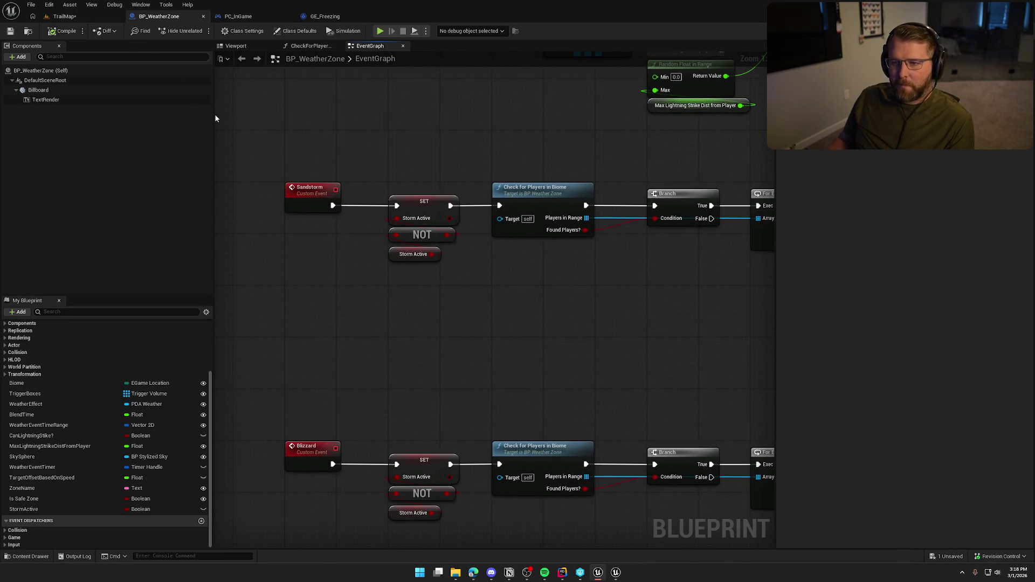
{"action": "left_click", "coordinate": [73, 18]}
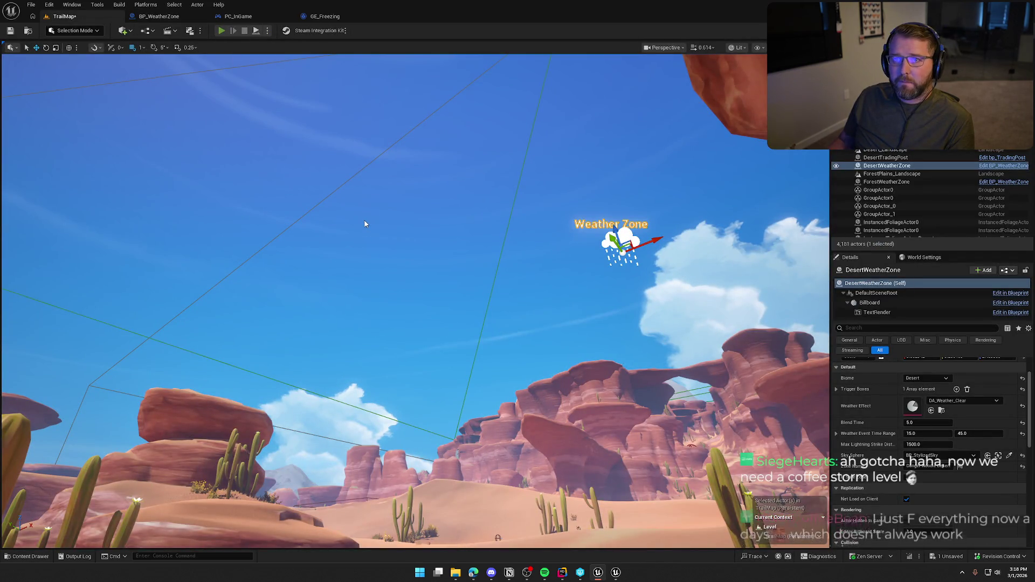
- Play-test from Checkpoint 2 and sprint down the road to the ox wagon
{"action": "key", "text": "alt+p"}
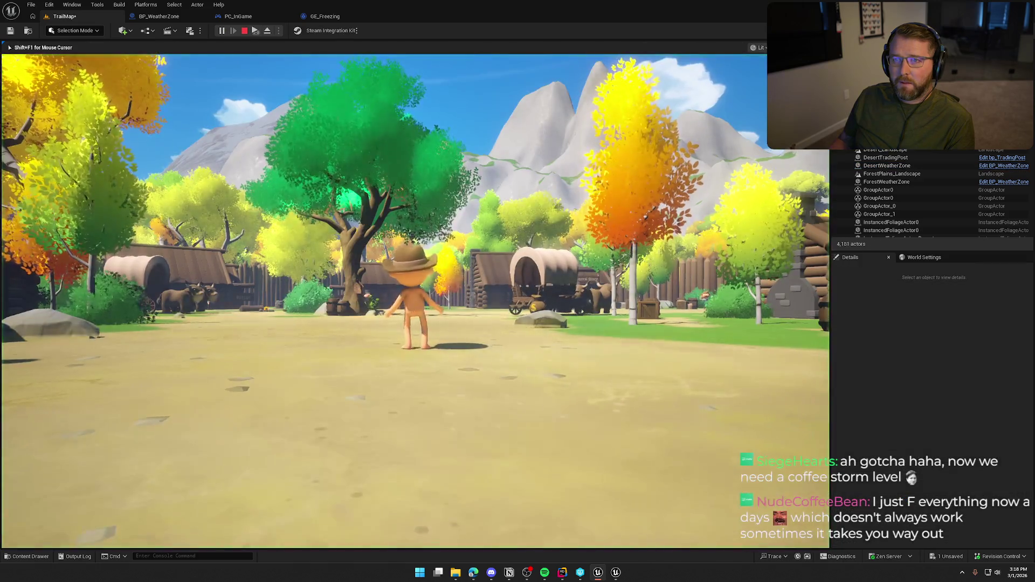
{"action": "key", "text": "grave"}
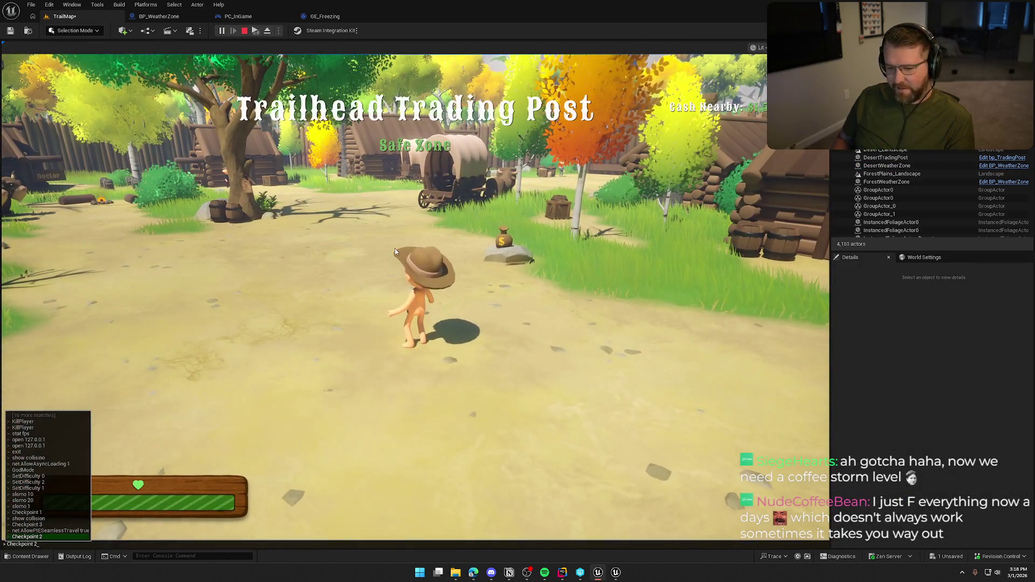
{"action": "key", "text": "Up"}
{"action": "key", "text": "Return"}
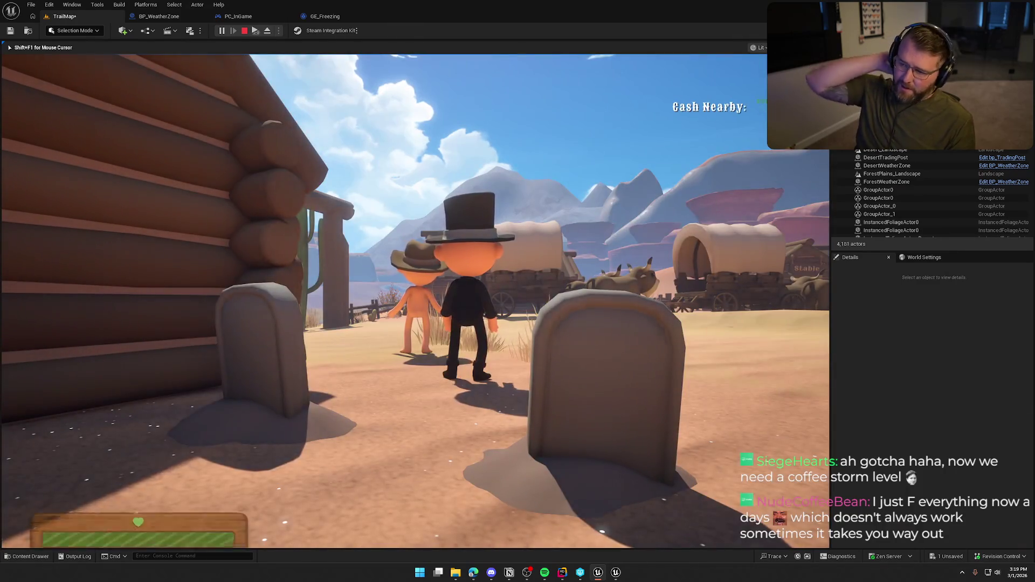
{"action": "key", "text": "shift+w"}
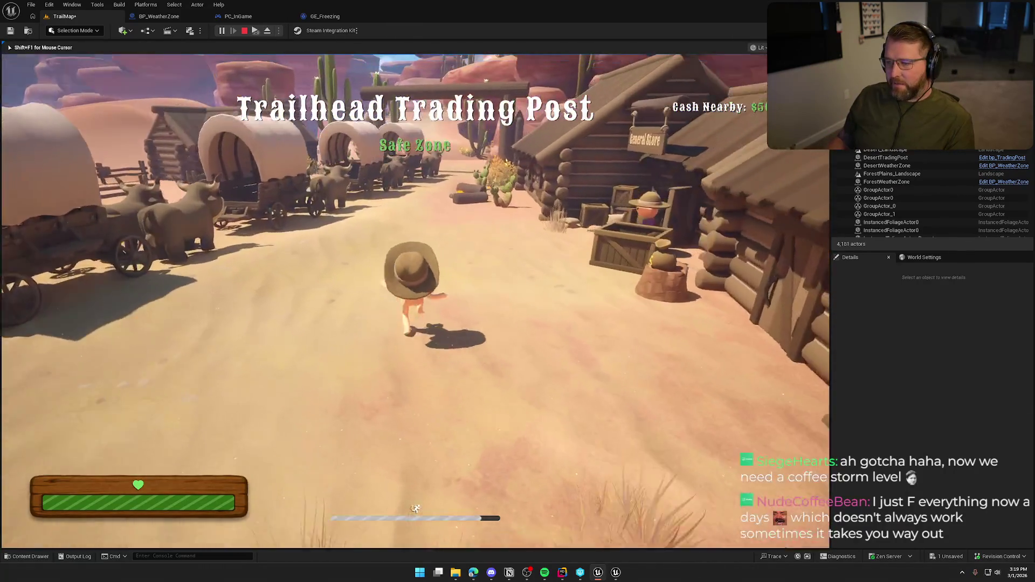
{"action": "key", "text": "shift+w"}
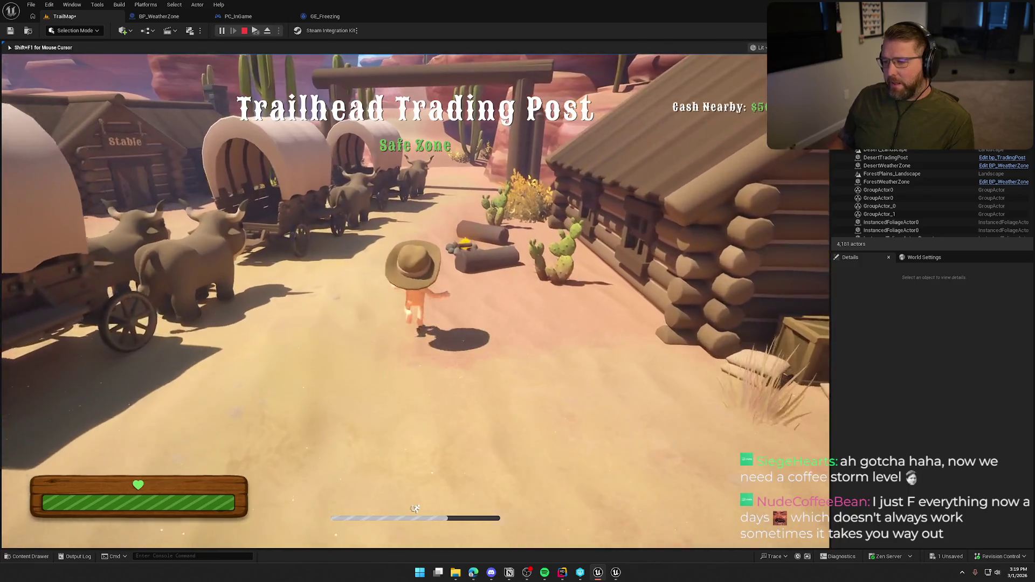
{"action": "key", "text": "shift+w"}
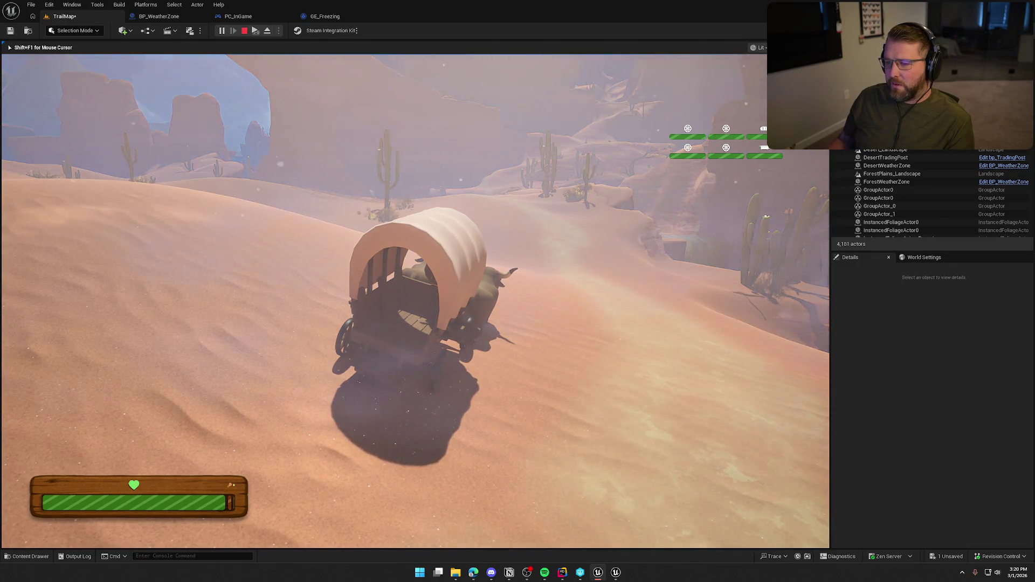
{"action": "key", "text": "Escape"}
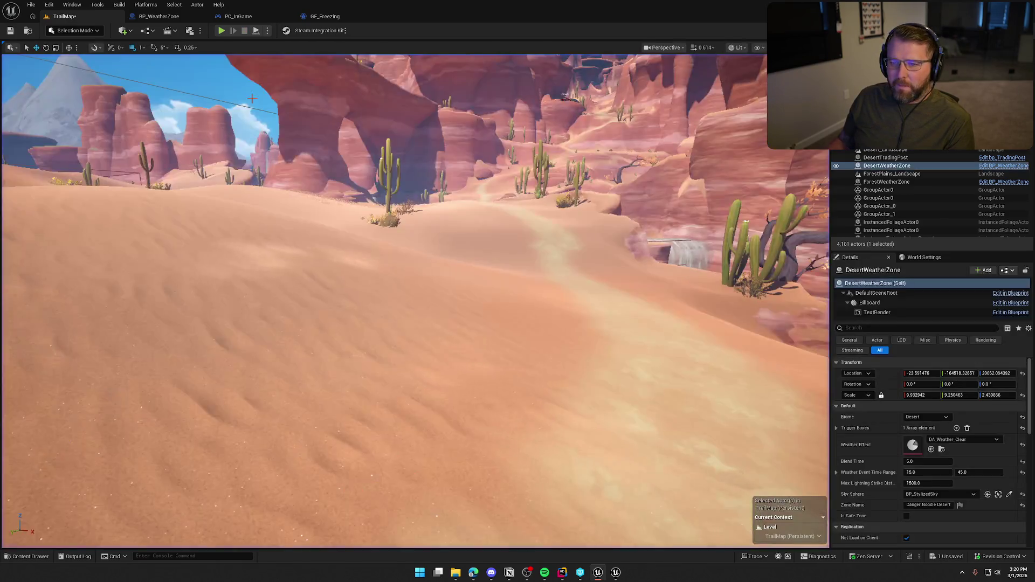
{"action": "left_click", "coordinate": [159, 16]}
{"action": "mouse_move", "coordinate": [557, 315]}
{"action": "left_mouse_down"}
{"action": "mouse_move", "coordinate": [307, 296]}
{"action": "mouse_move", "coordinate": [337, 172]}
{"action": "left_mouse_up"}
{"action": "double_click", "coordinate": [645, 262]}
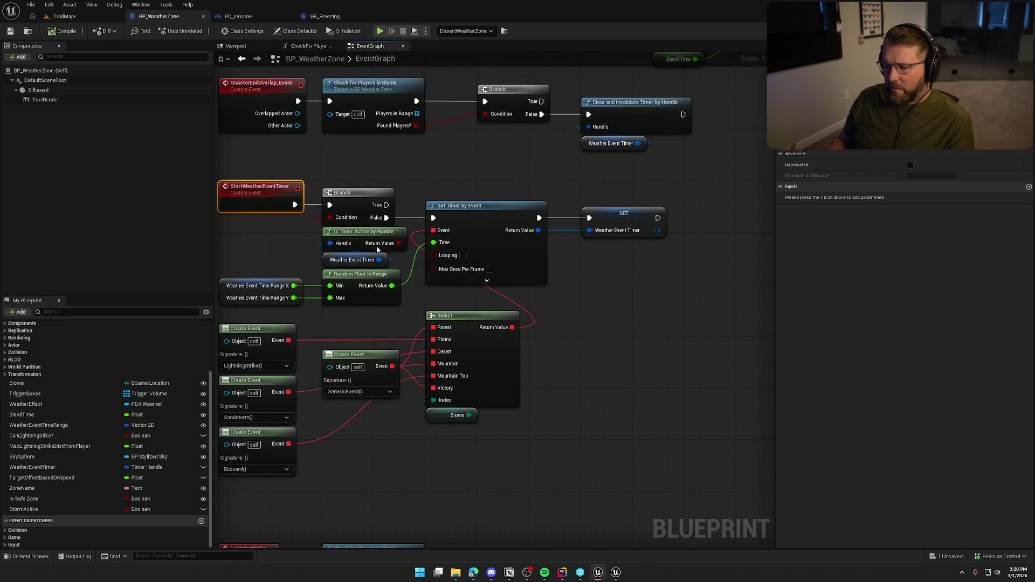
{"action": "left_click_drag", "start_coordinate": [307, 234], "coordinate": [356, 281]}
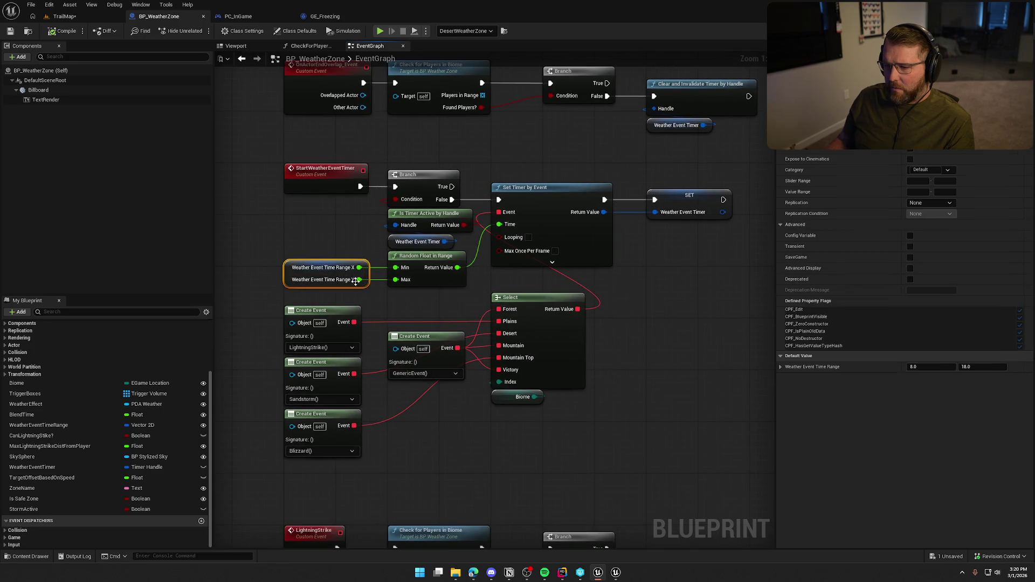
{"action": "left_click", "coordinate": [330, 242]}
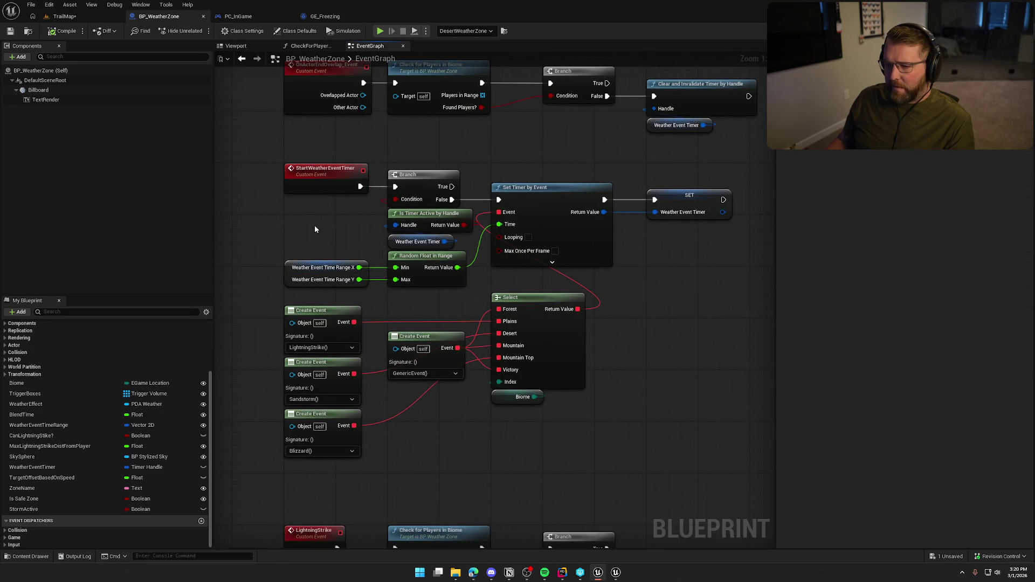
{"action": "left_click", "coordinate": [85, 18]}
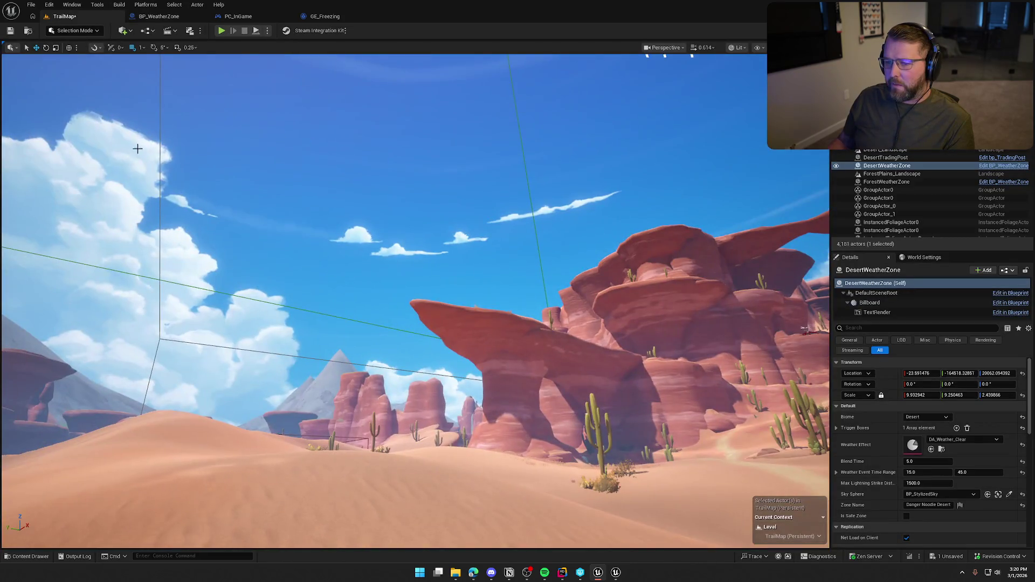
- Focus DesertWeatherZone, change its event time range to 45–120, and start play-testing
{"action": "double_click", "coordinate": [886, 165]}
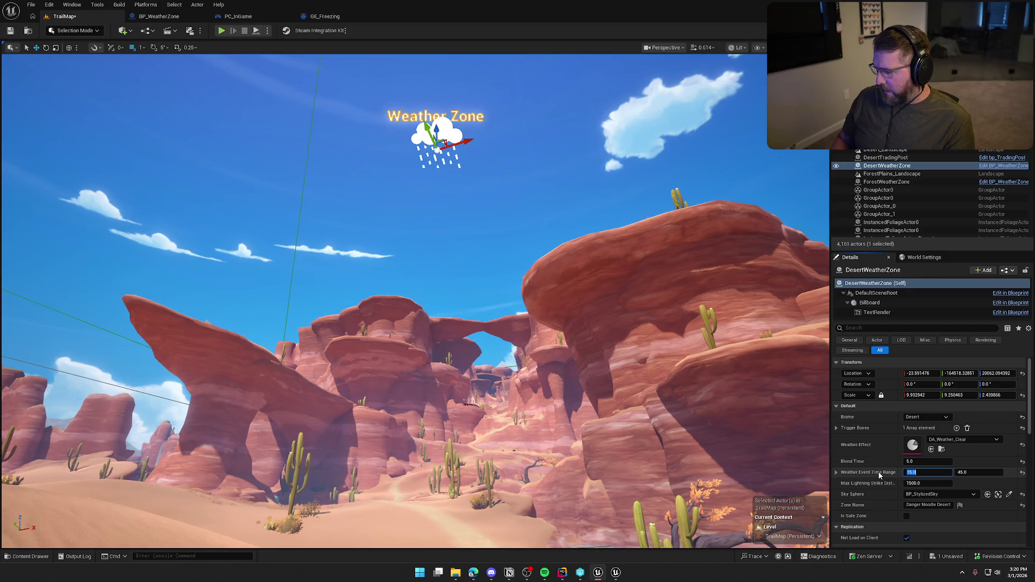
{"action": "type", "text": "45"}
{"action": "key", "text": "Tab"}
{"action": "type", "text": "120"}
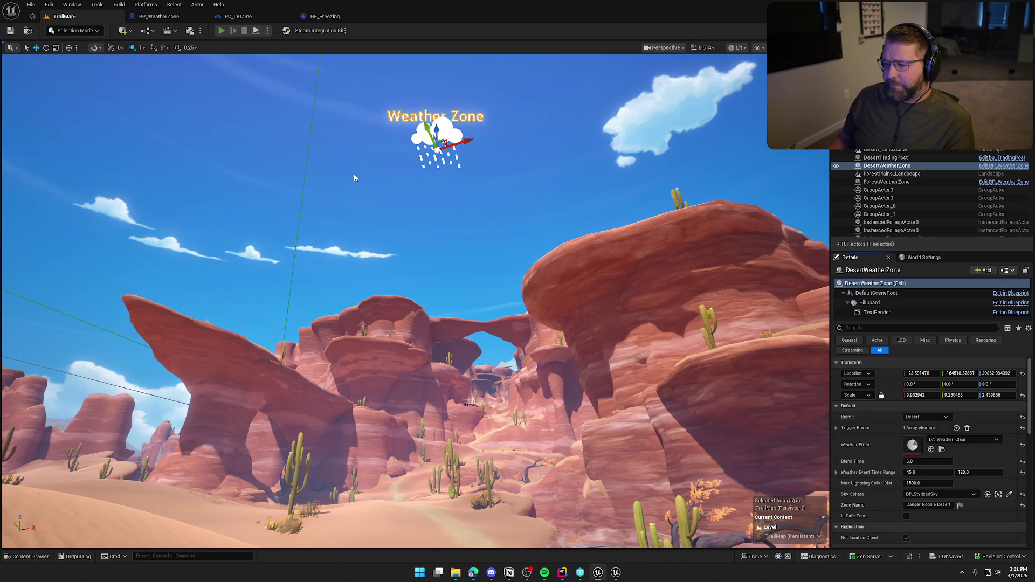
{"action": "key", "text": "alt+p"}
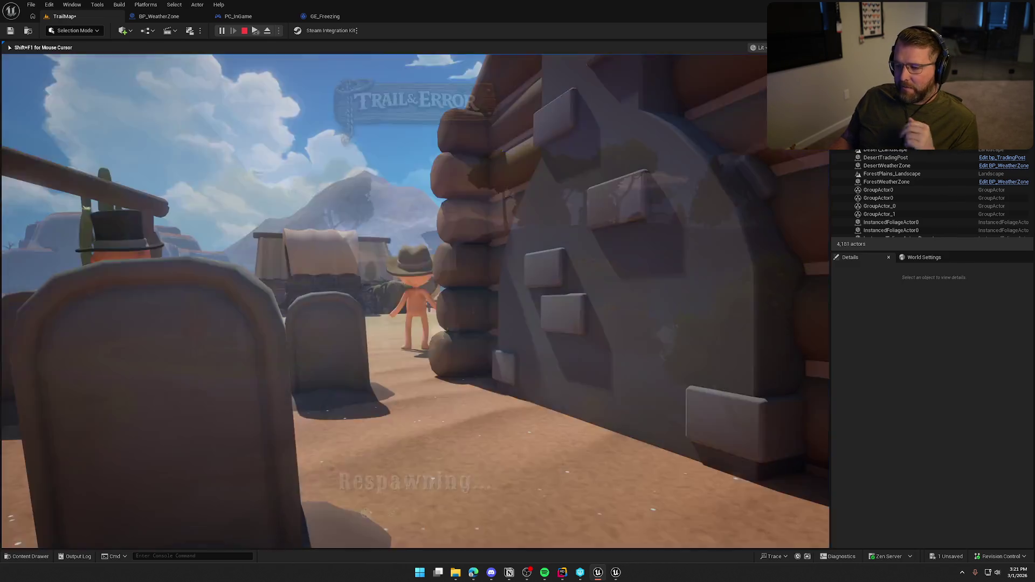
- Sprint the character from the trading post toward the wagons
{"action": "key", "text": "shift+w"}
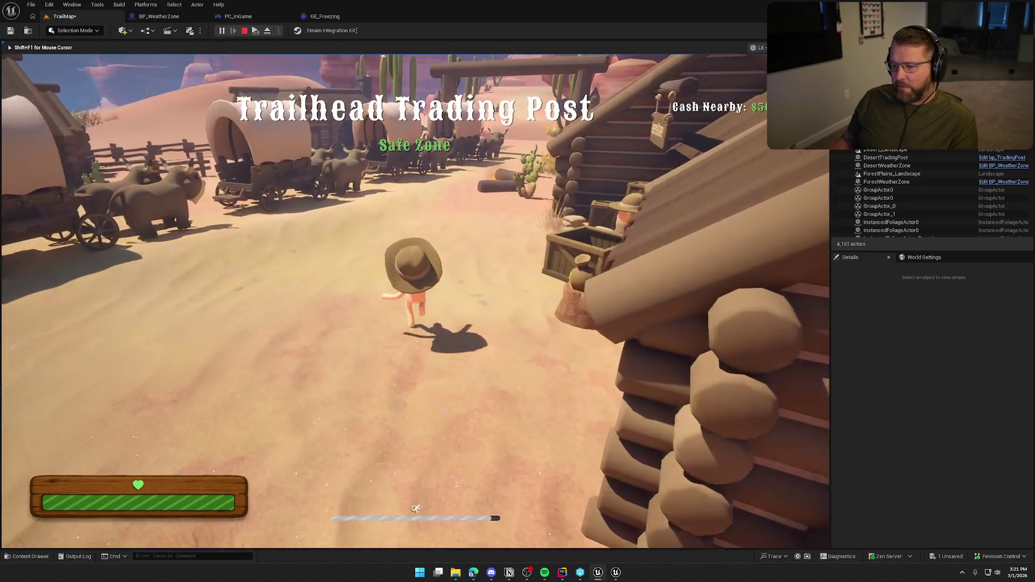
{"action": "key", "text": "shift+w"}
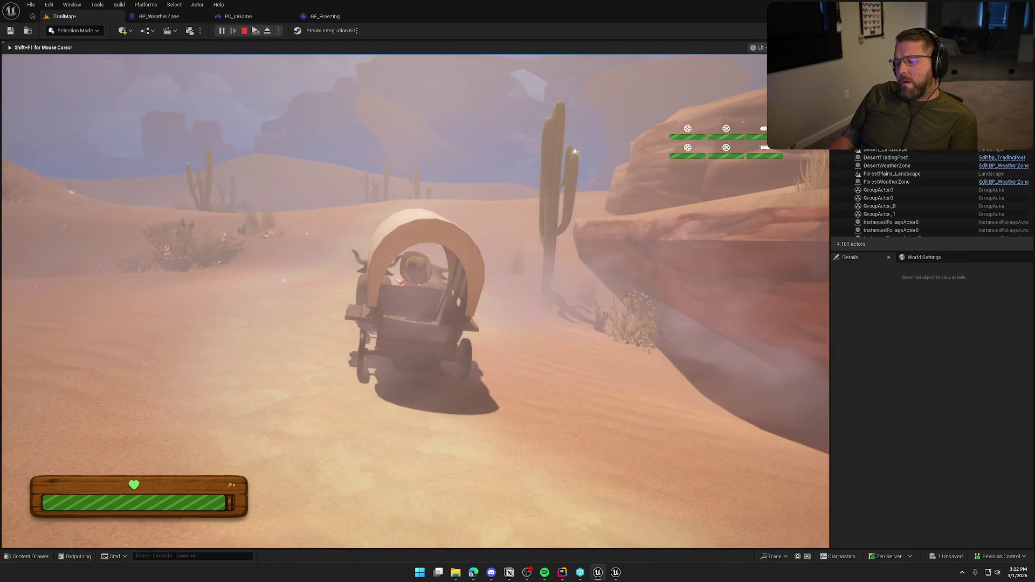
- Stop play, close the BP_WeatherZone tab, and restart play-in-editor on TrailMap
{"action": "key", "text": "Escape"}
{"action": "left_click", "coordinate": [158, 16]}
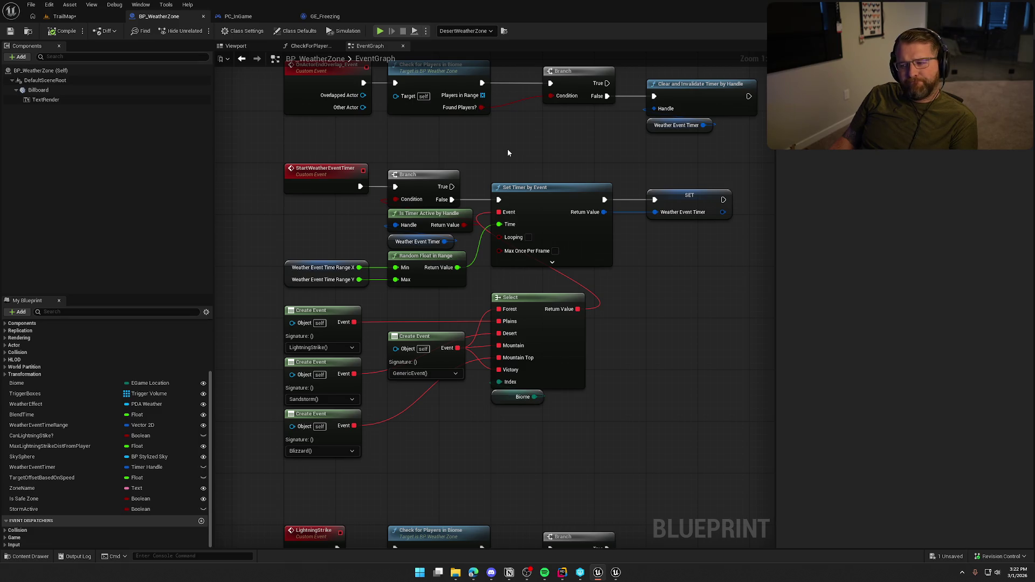
{"action": "left_click", "coordinate": [203, 16]}
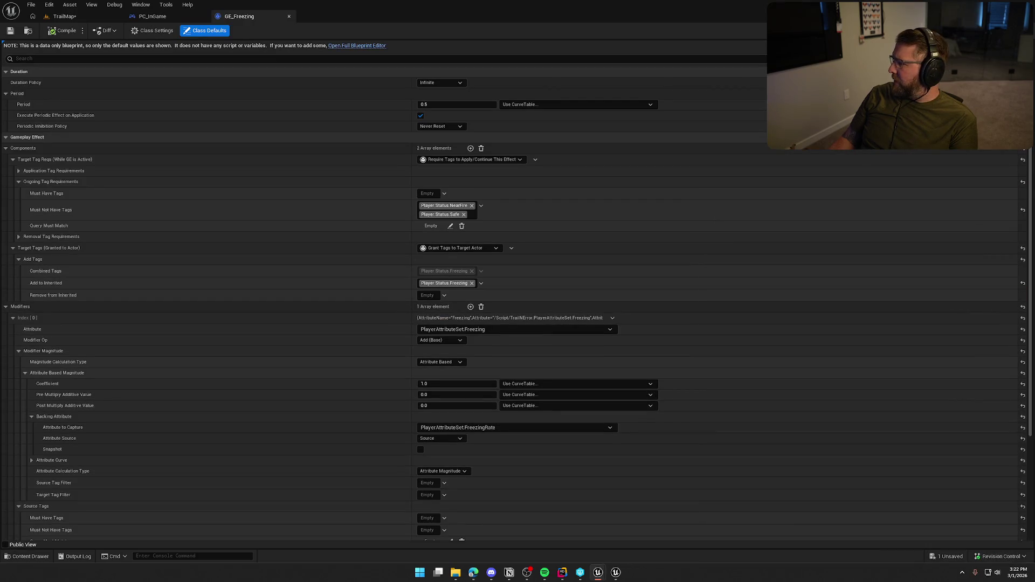
{"action": "left_click", "coordinate": [64, 16]}
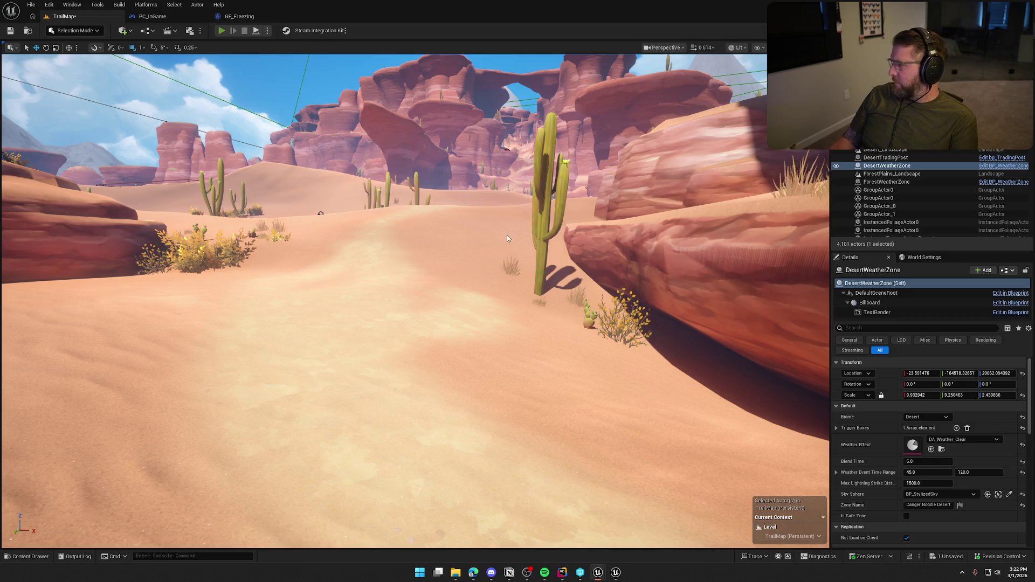
{"action": "key", "text": "alt+p"}
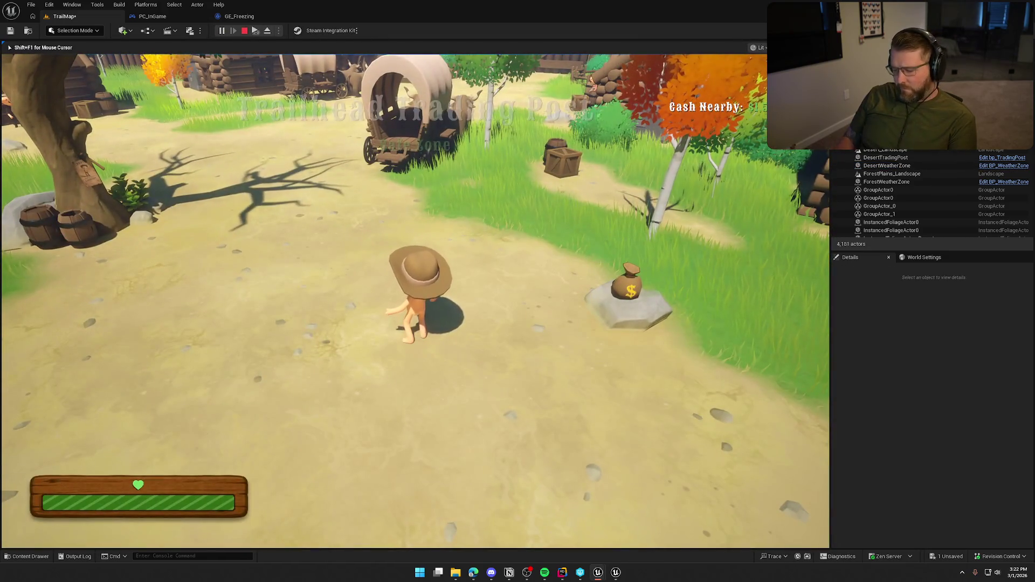
- Respawn at the checkpoint via the game console and sprint toward the gate
{"action": "key", "text": "grave"}
{"action": "key", "text": "Return"}
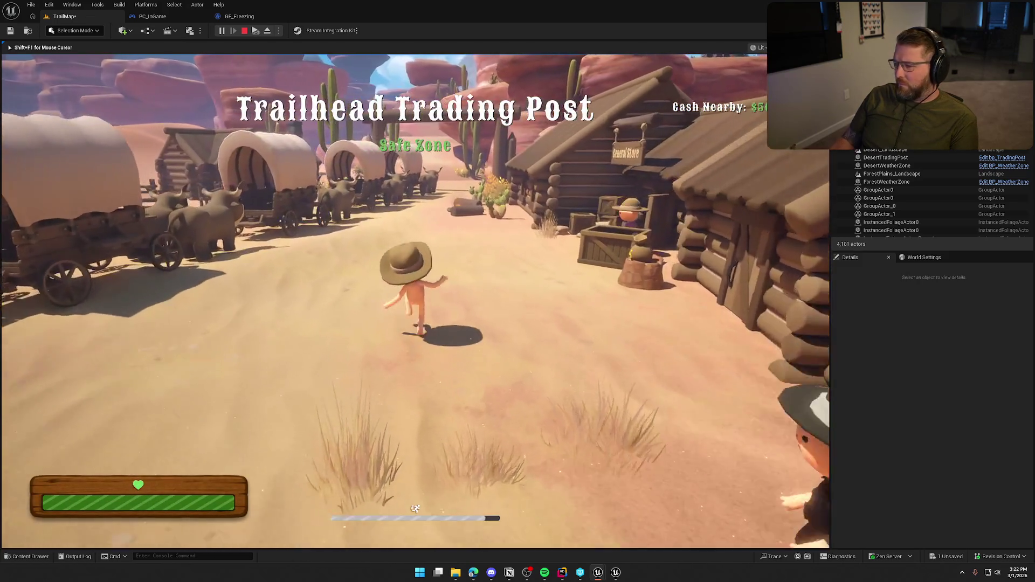
{"action": "key", "text": "super"}
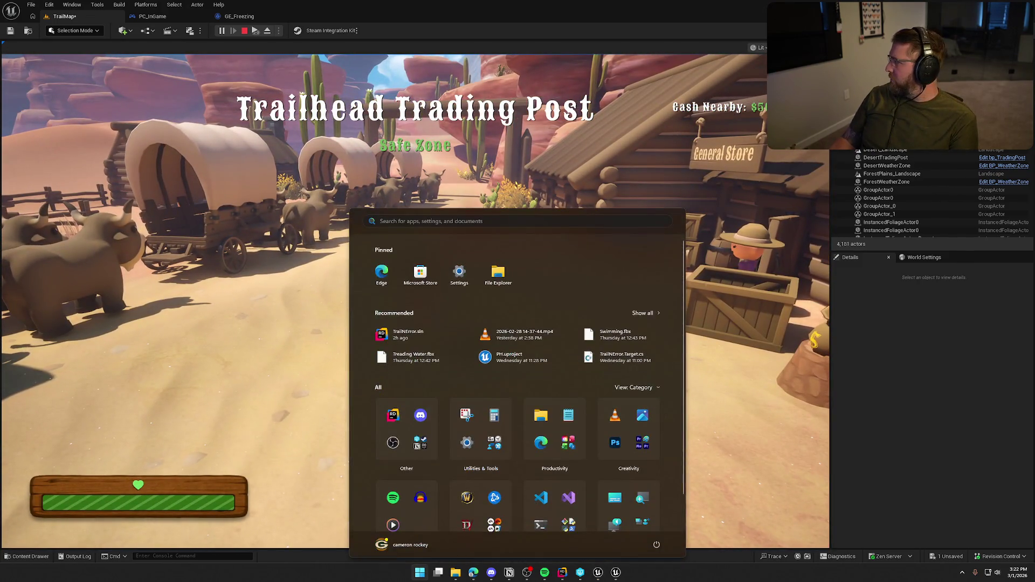
{"action": "key", "text": "super"}
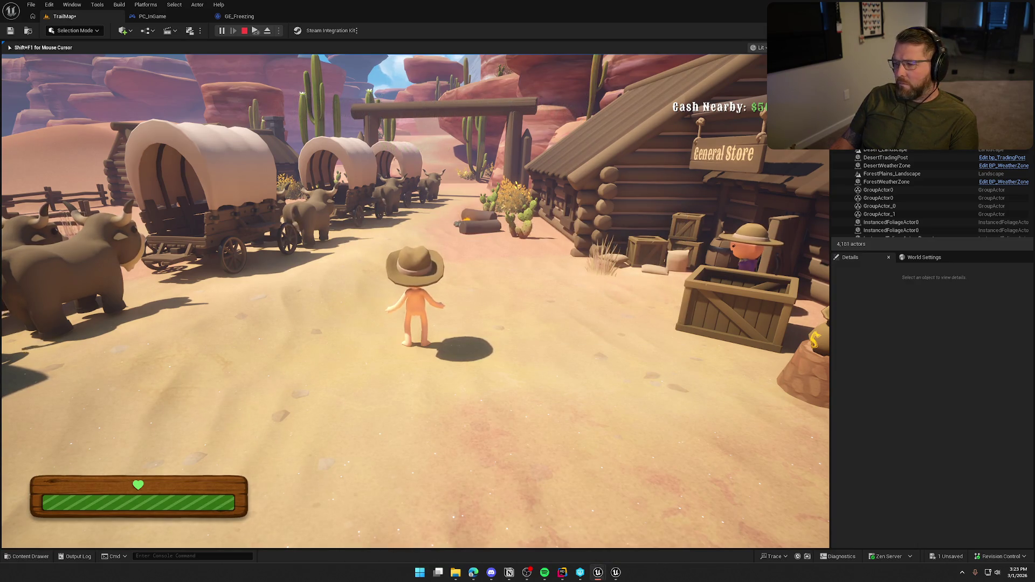
{"action": "key", "text": "w"}
{"action": "key", "text": "shift"}
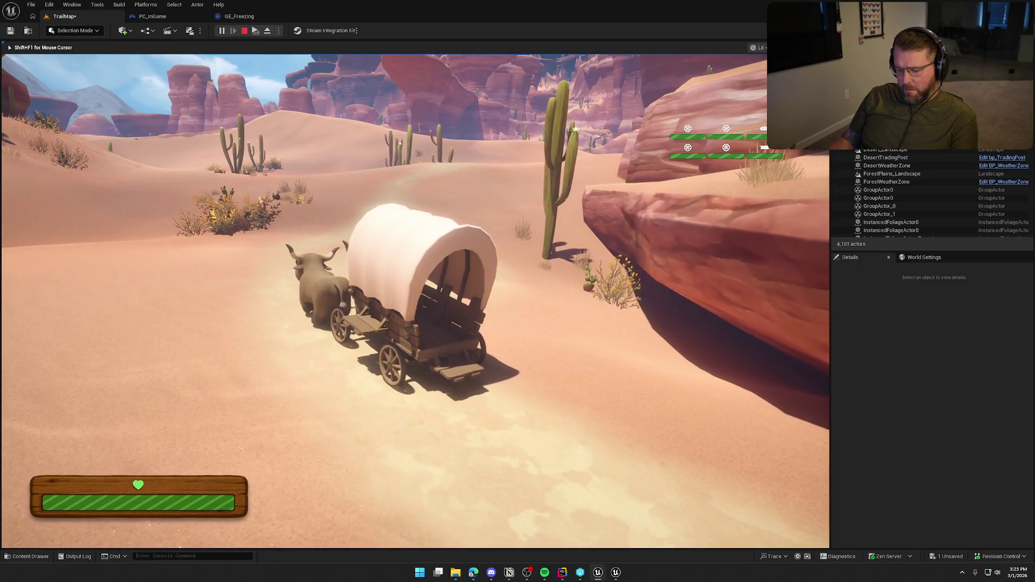
- Release control from the game and view BP_WeatherZone's event graph
{"action": "key", "text": "super"}
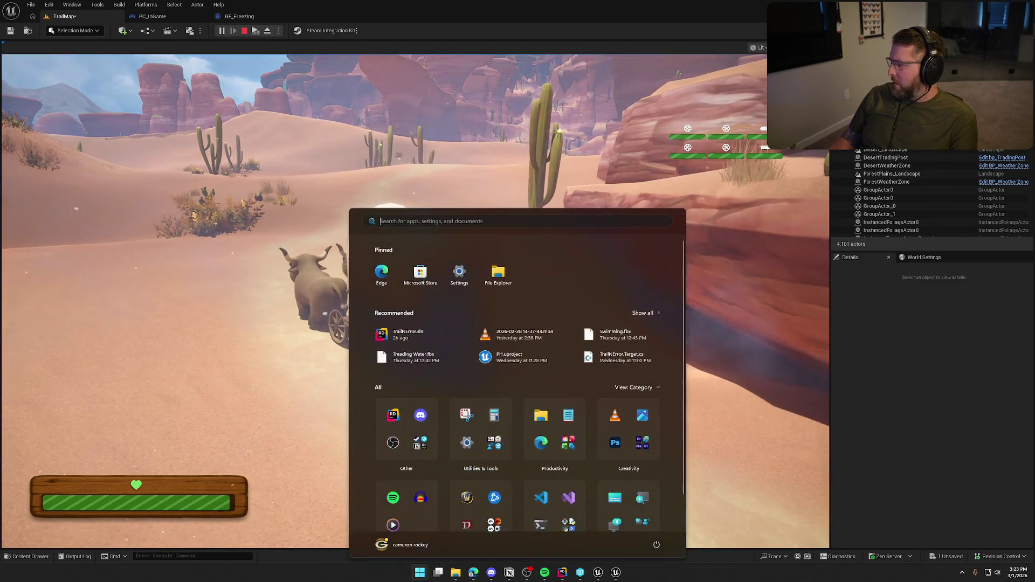
{"action": "key", "text": "super"}
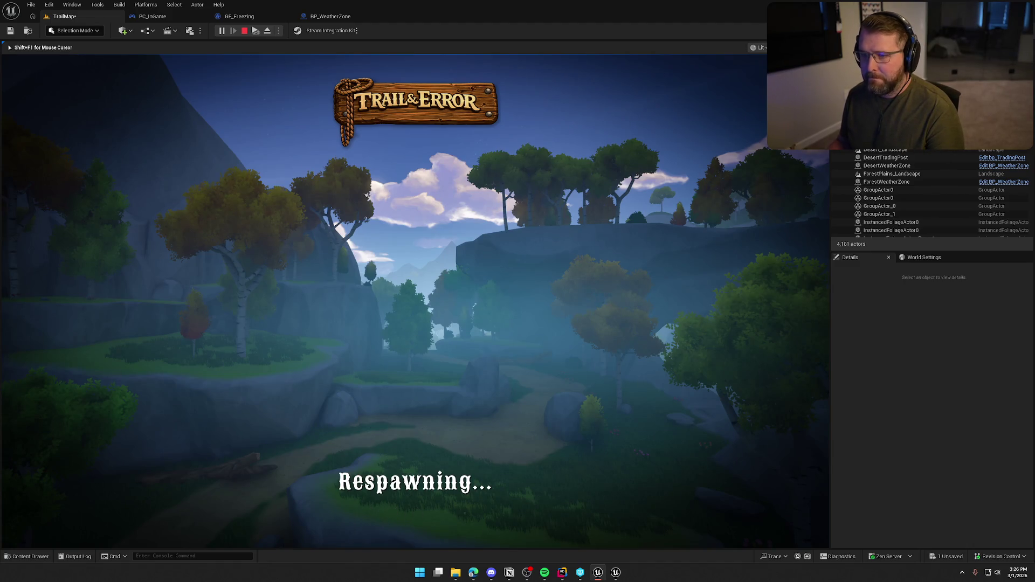
{"action": "key", "text": "F8"}
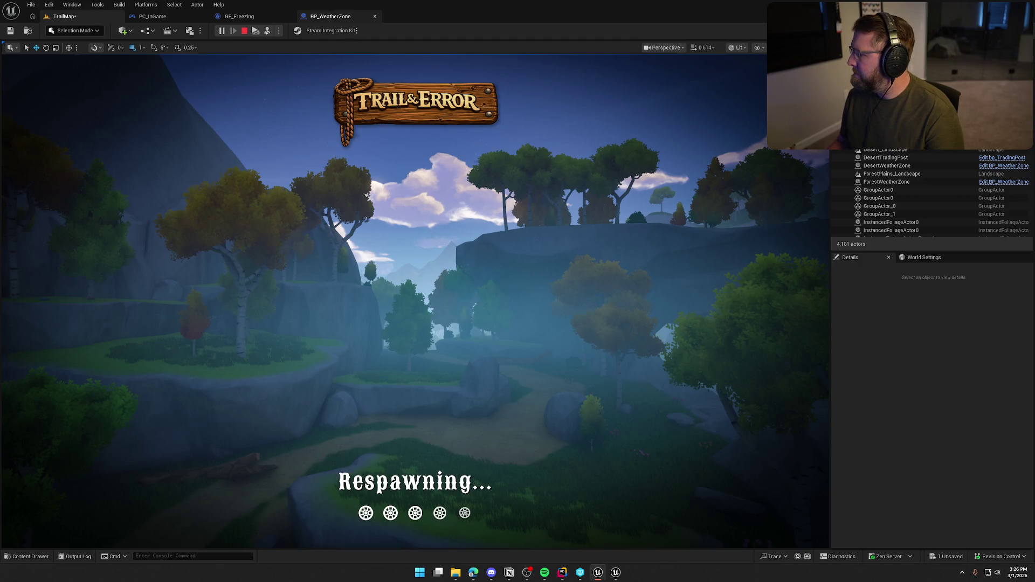
{"action": "left_click", "coordinate": [330, 16]}
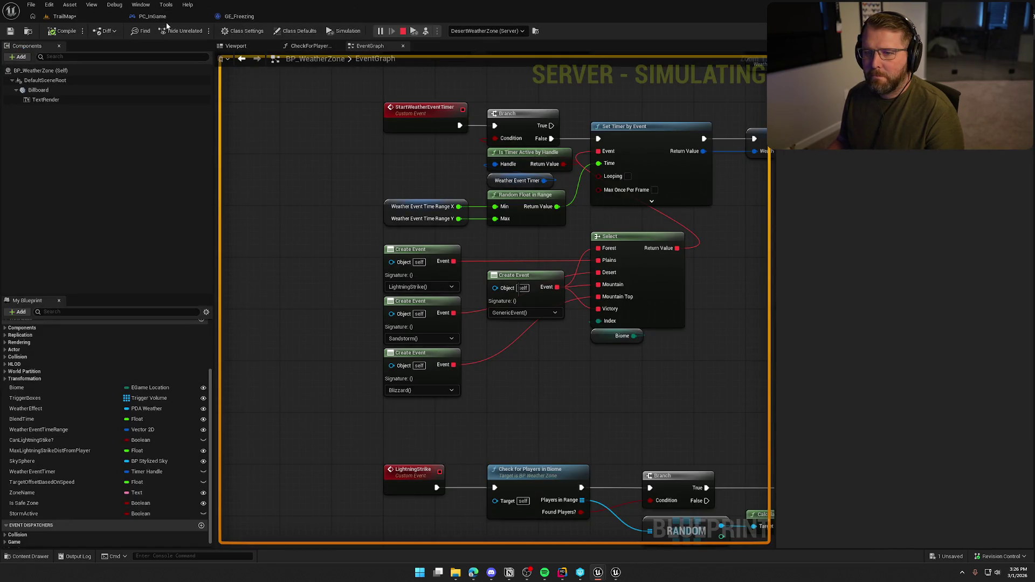
- Show GE_Freezing's class defaults and bring up the Live Coding log window
{"action": "left_click", "coordinate": [65, 16]}
{"action": "left_click", "coordinate": [234, 16]}
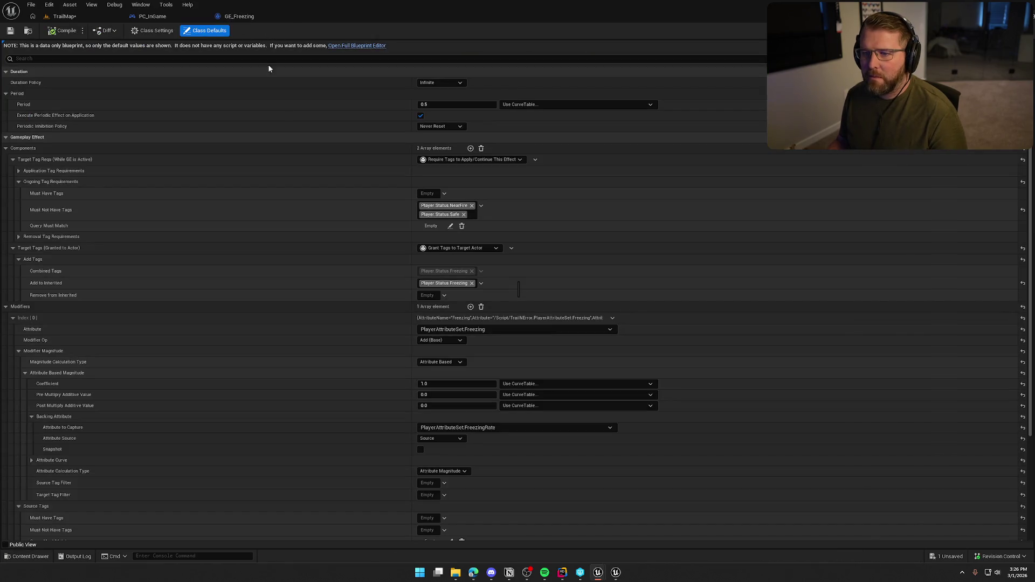
{"action": "left_click", "coordinate": [616, 572]}
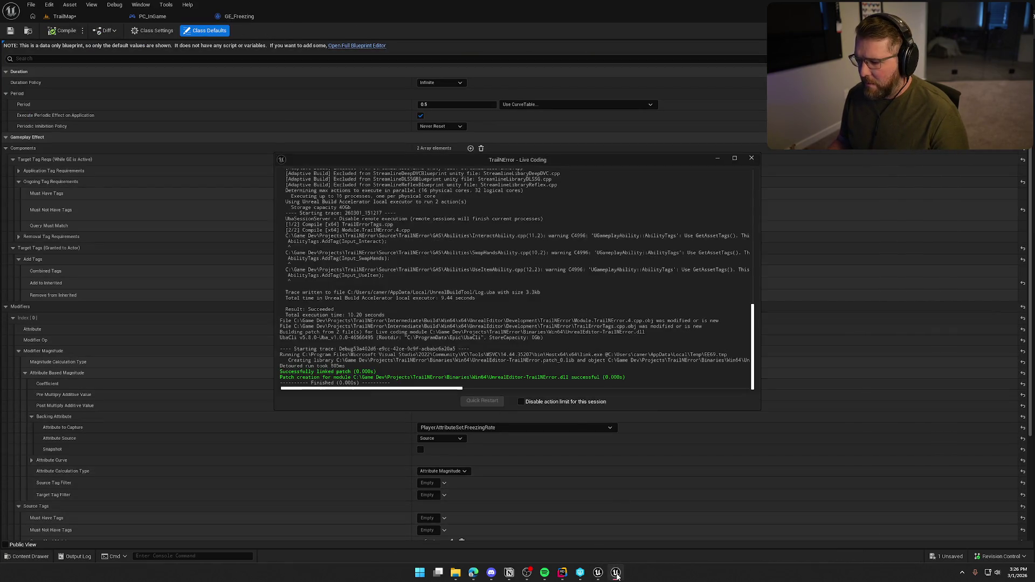
- Close the Live Coding log and return to the running TrailMap session
{"action": "left_click", "coordinate": [750, 159]}
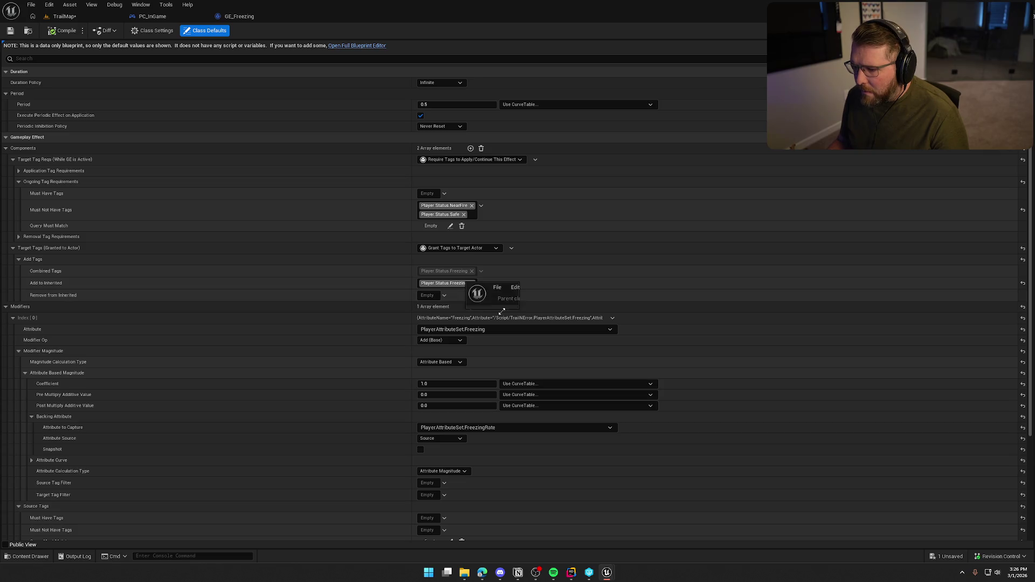
{"action": "mouse_move", "coordinate": [416, 287]}
{"action": "left_mouse_down"}
{"action": "mouse_move", "coordinate": [611, 264]}
{"action": "mouse_move", "coordinate": [1034, 253]}
{"action": "left_mouse_up"}
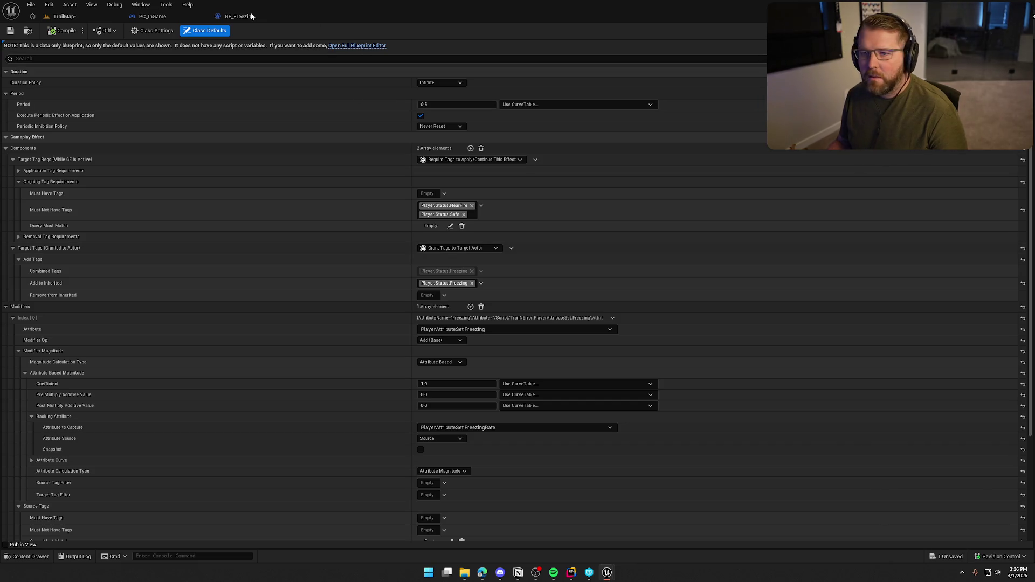
{"action": "left_click", "coordinate": [64, 16]}
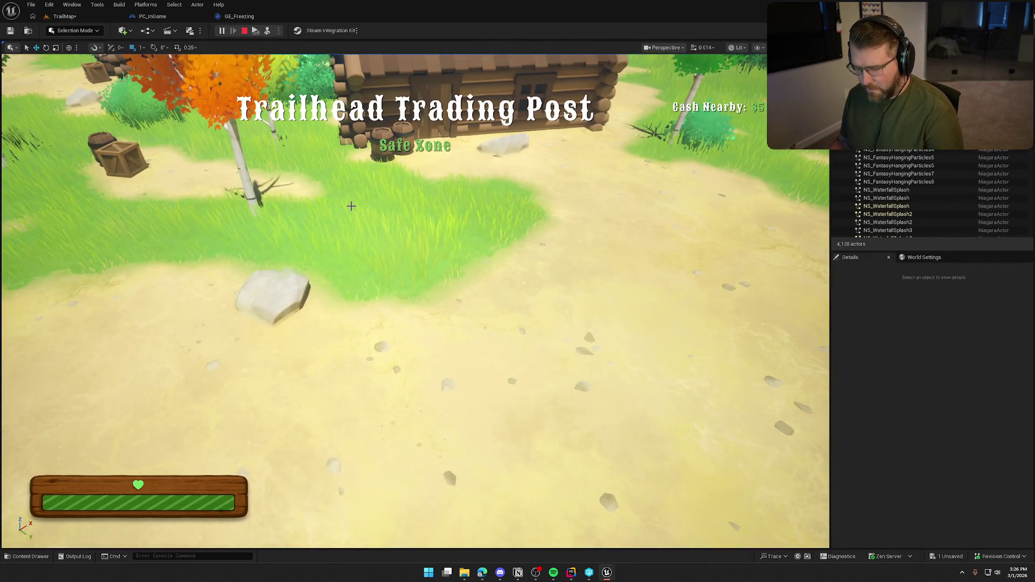
- Regain control of the character and run up the street to the wagon's oxen
{"action": "key", "text": "F8"}
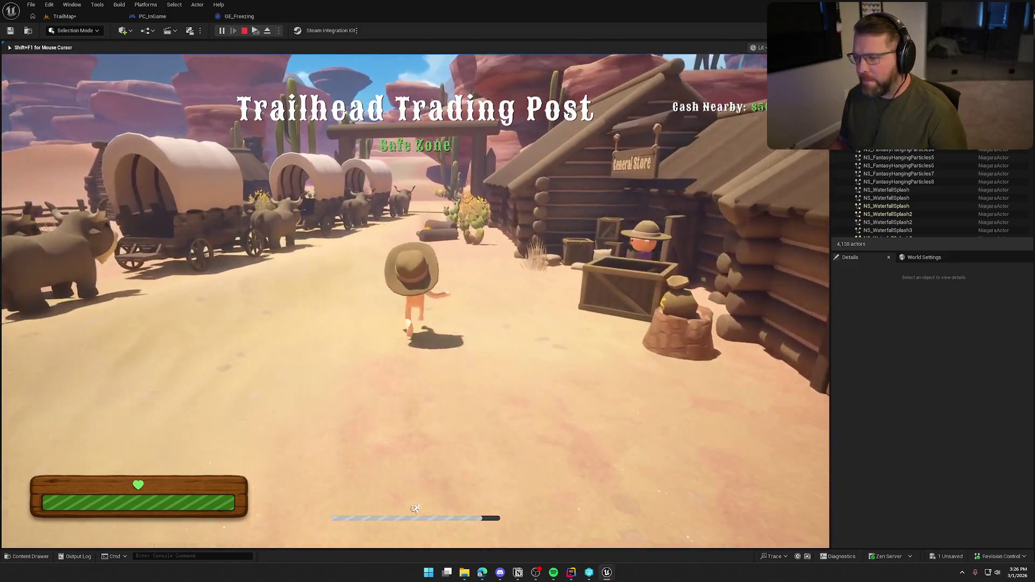
{"action": "key", "text": "w"}
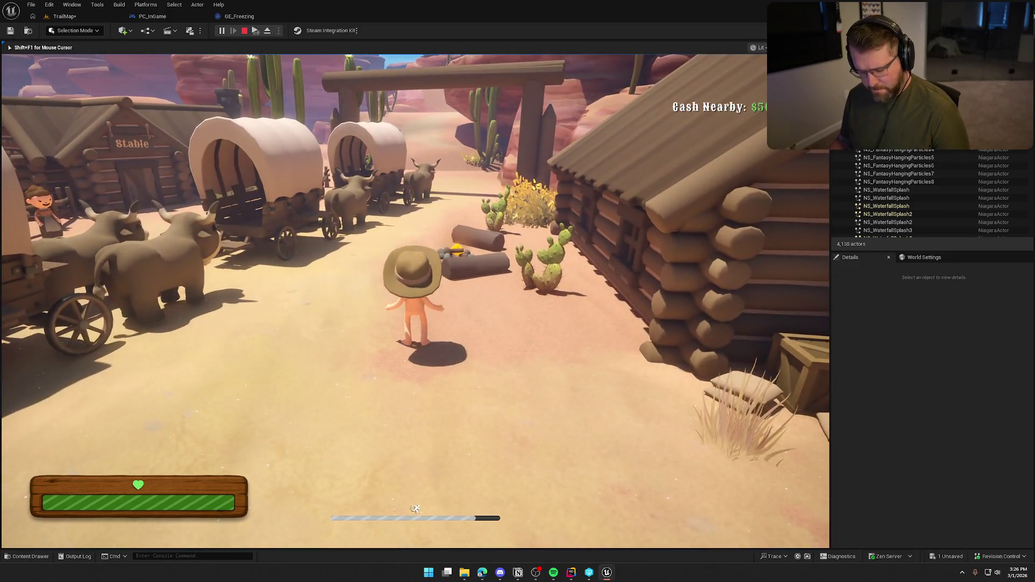
{"action": "key", "text": "super"}
{"action": "key", "text": "super"}
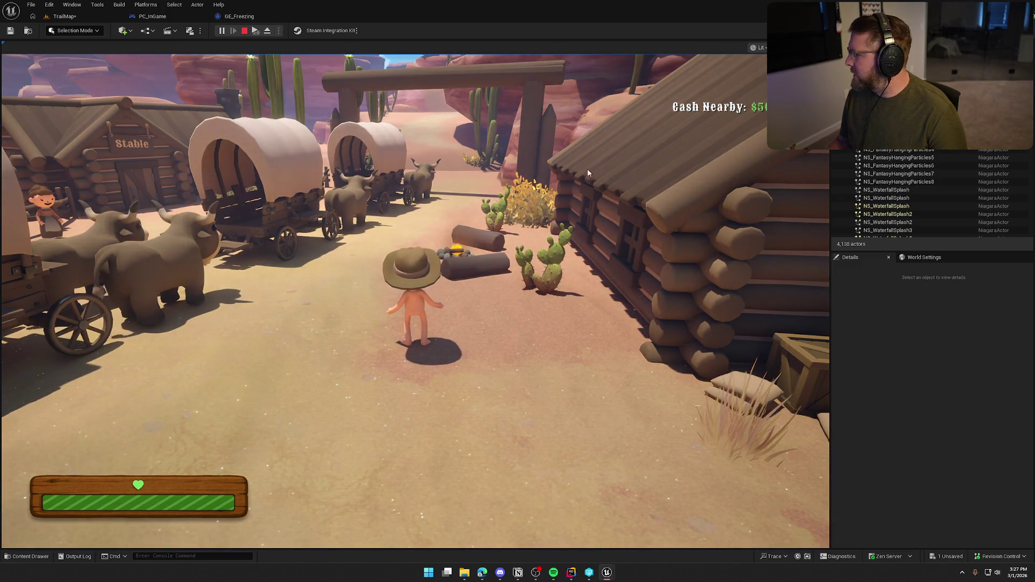
{"action": "left_click", "coordinate": [671, 237]}
{"action": "key", "text": "w"}
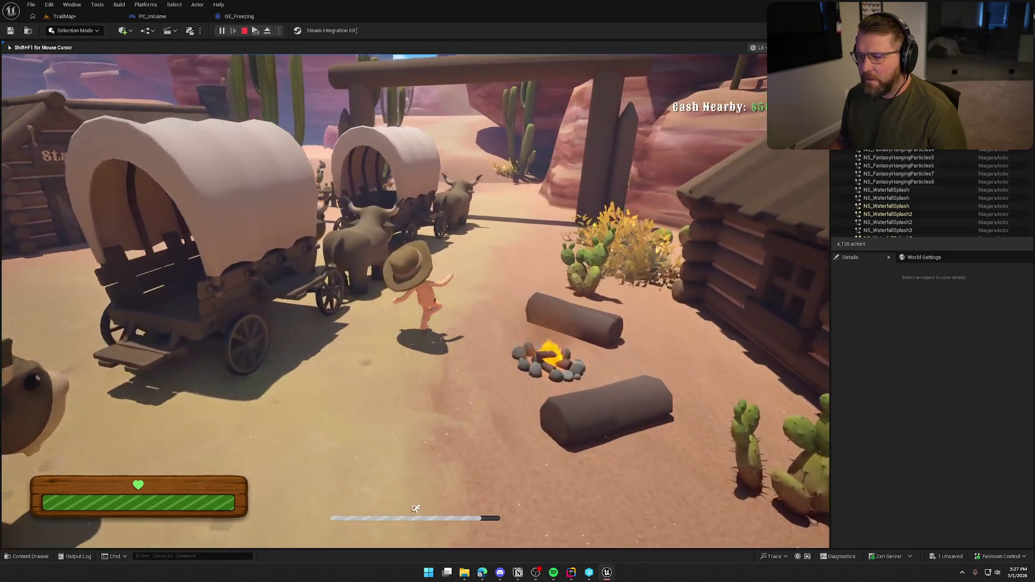
{"action": "key", "text": "w"}
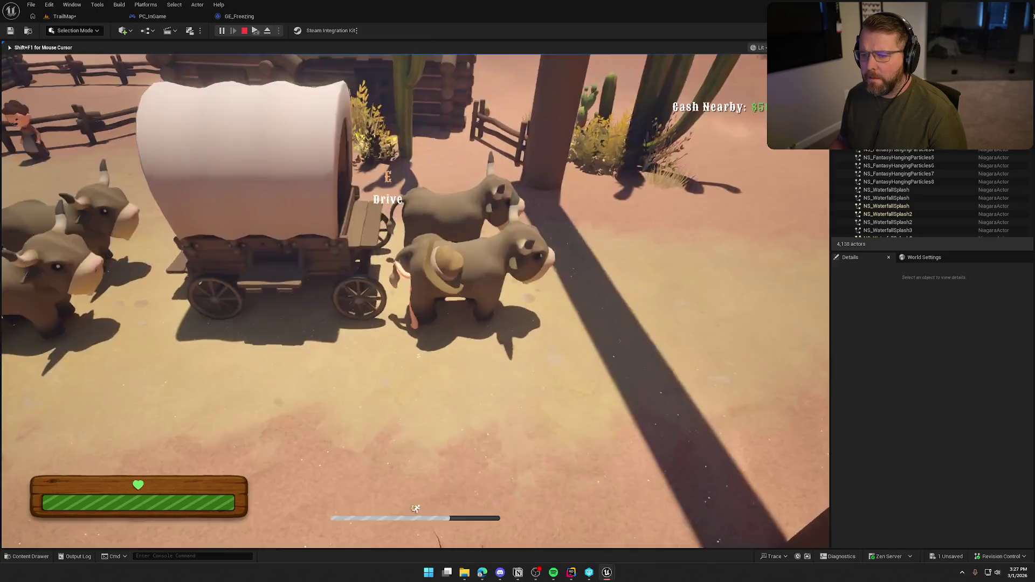
- Drive the wagon through the gate into Danger Noodle Desert, then stop the play session
{"action": "key", "text": "e"}
{"action": "key", "text": "w"}
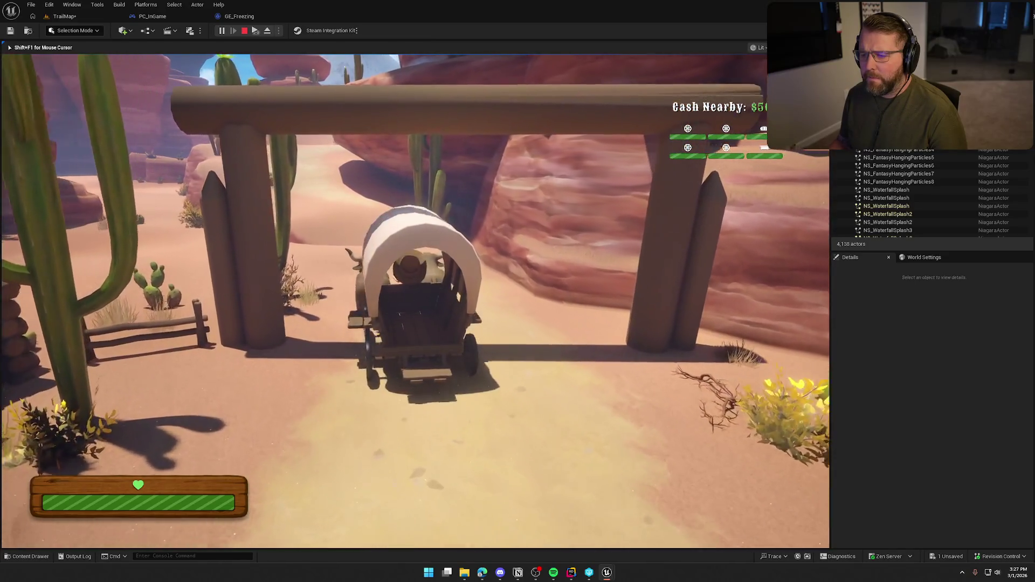
{"action": "key", "text": "w"}
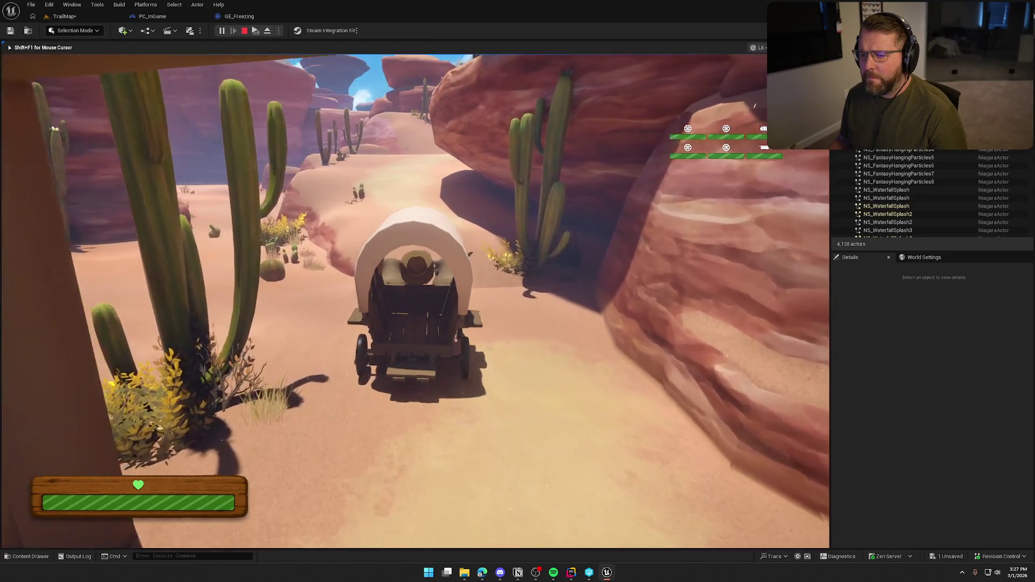
{"action": "key", "text": "w"}
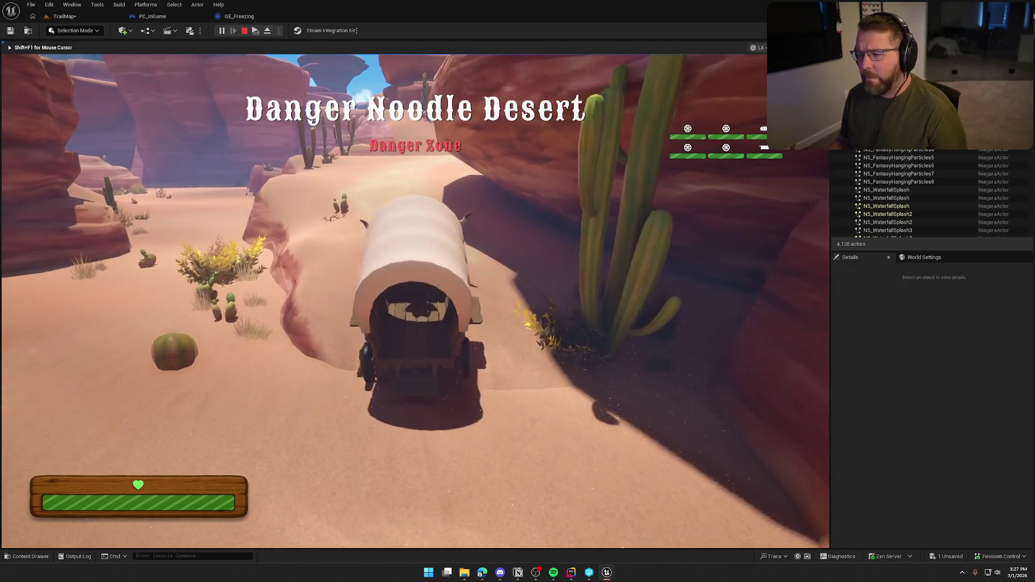
{"action": "key", "text": "w"}
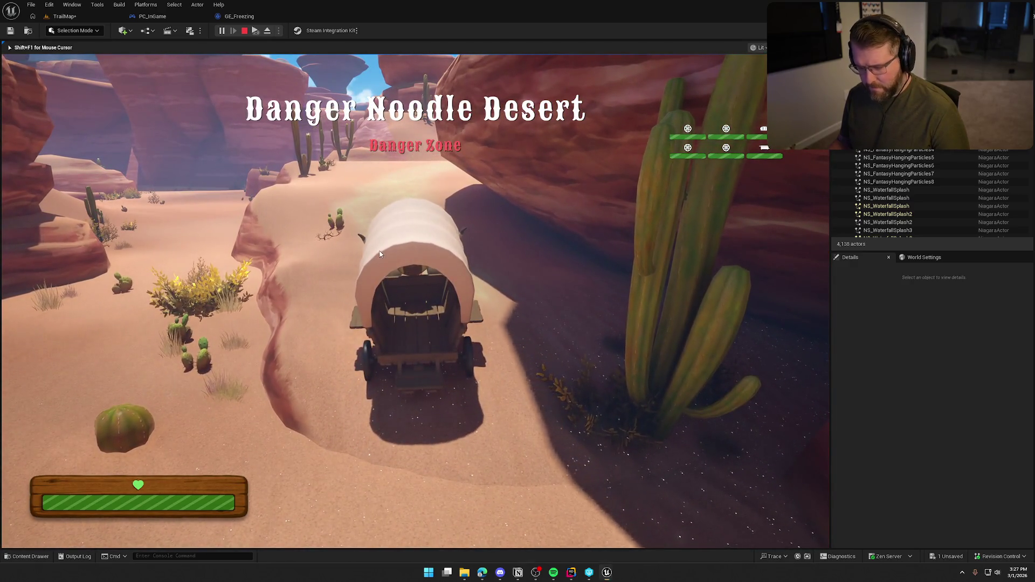
{"action": "key", "text": "super"}
{"action": "key", "text": "super"}
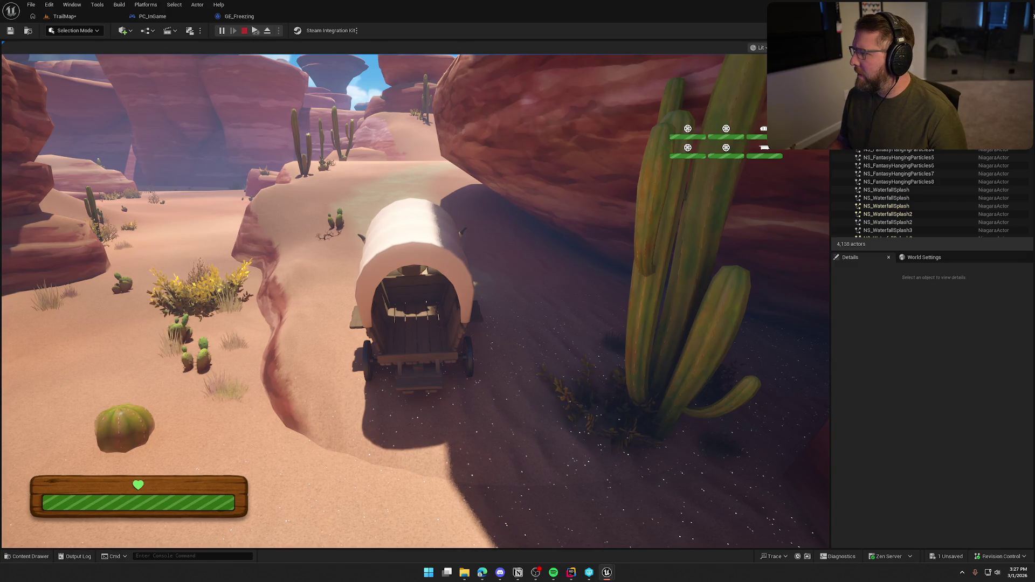
{"action": "key", "text": "Escape"}
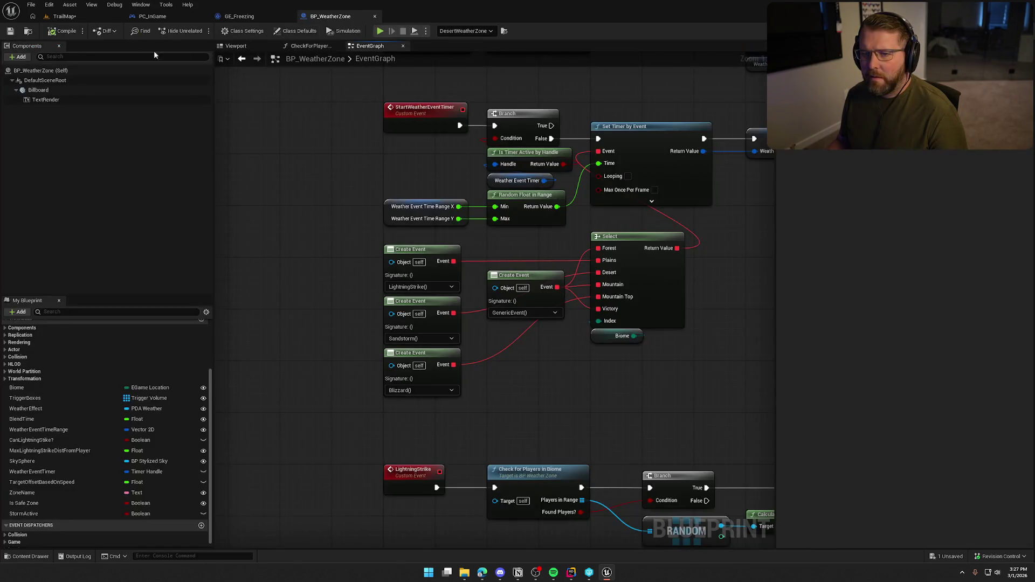
{"action": "left_click", "coordinate": [69, 17]}
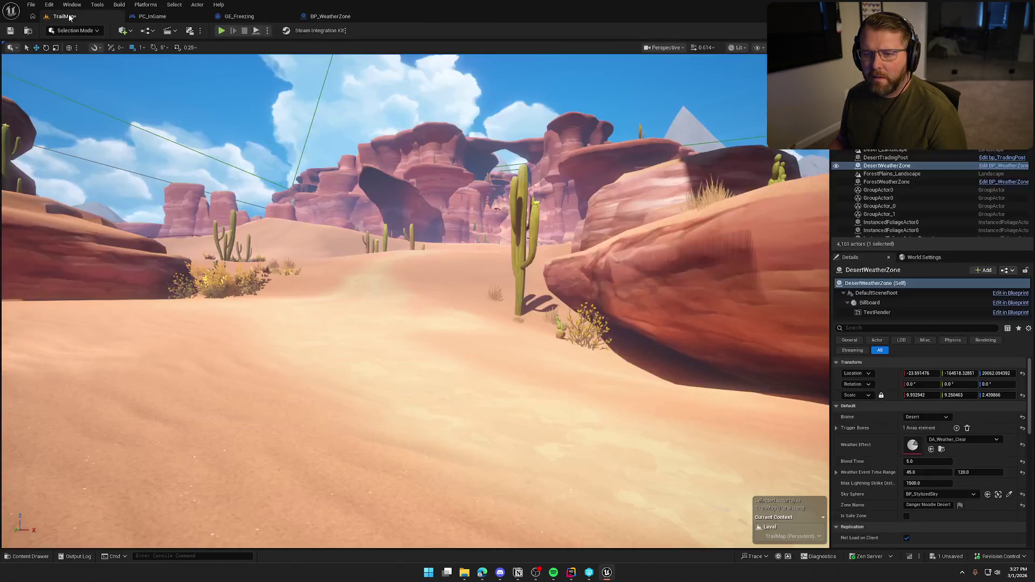
- Frame the DesertWeatherZone actor and save the level with Ctrl+S
{"action": "scroll", "coordinate": [409, 301], "scroll_direction": "up", "scroll_amount": 3}
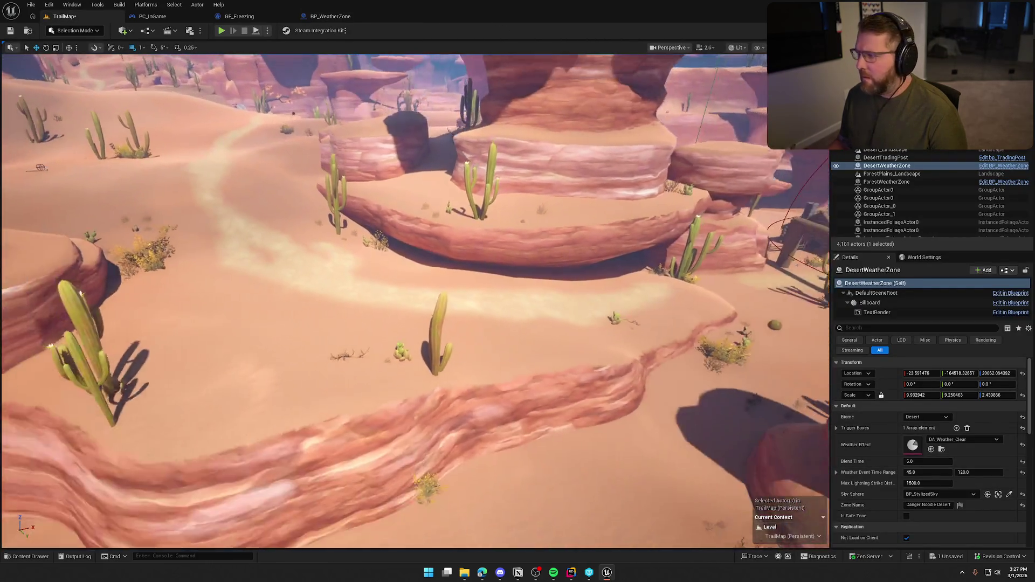
{"action": "key", "text": "f"}
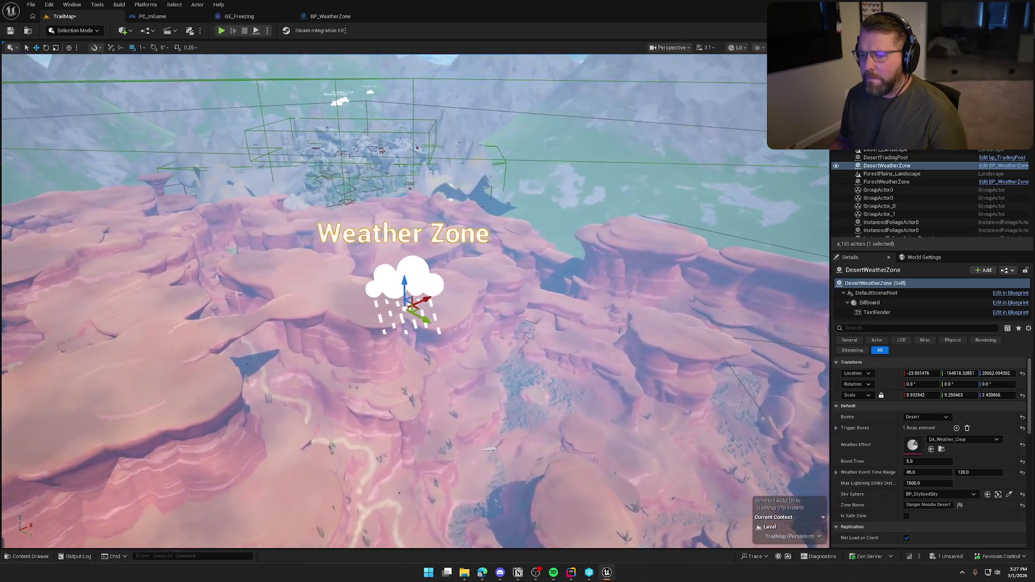
{"action": "scroll", "coordinate": [410, 302], "scroll_direction": "up", "scroll_amount": 5}
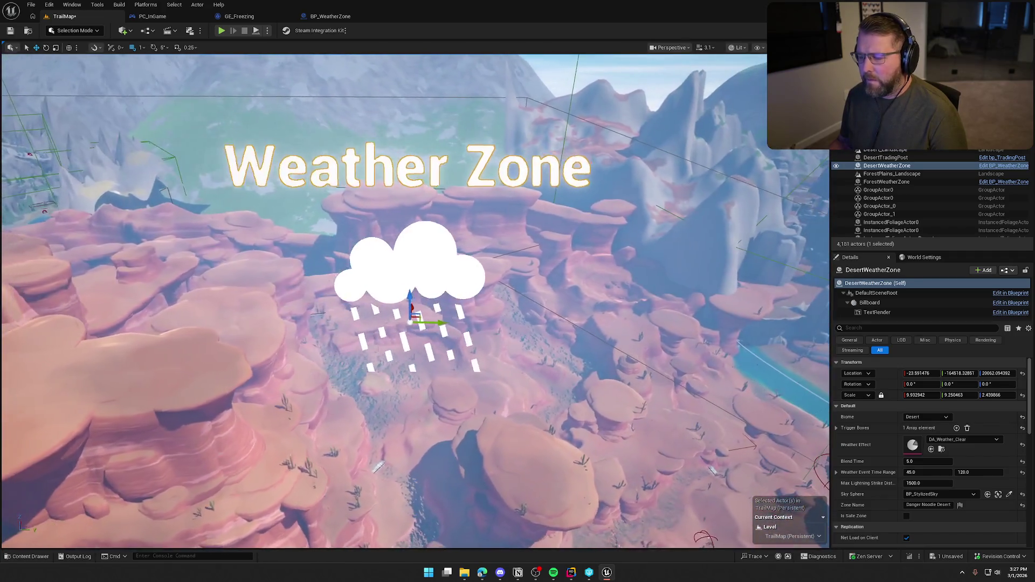
{"action": "scroll", "coordinate": [409, 302], "scroll_direction": "up", "scroll_amount": 1}
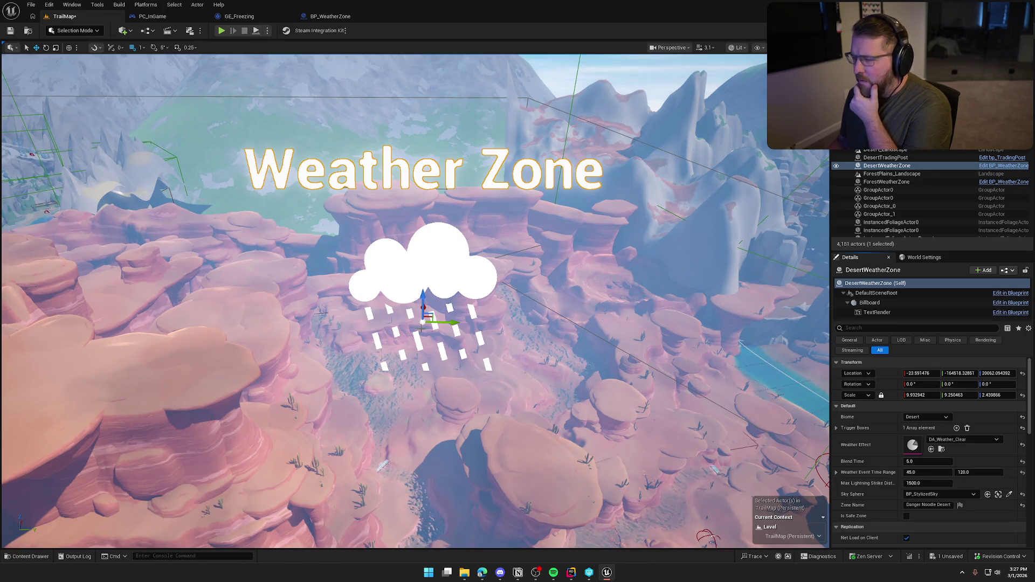
{"action": "key", "text": "ctrl+s"}
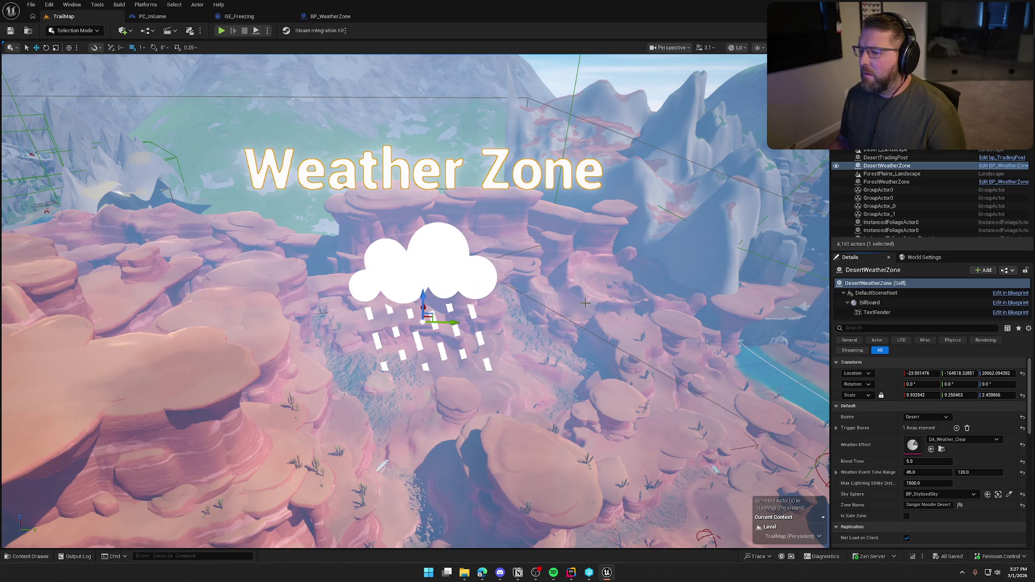
- Check the WeatherEventTimeRange variable's default value in BP_WeatherZone's graph
{"action": "left_click", "coordinate": [316, 15]}
{"action": "mouse_move", "coordinate": [478, 374]}
{"action": "left_mouse_down"}
{"action": "mouse_move", "coordinate": [414, 366]}
{"action": "mouse_move", "coordinate": [404, 417]}
{"action": "left_mouse_up"}
{"action": "left_click_drag", "start_coordinate": [366, 258], "coordinate": [244, 206]}
{"action": "left_click", "coordinate": [619, 402]}
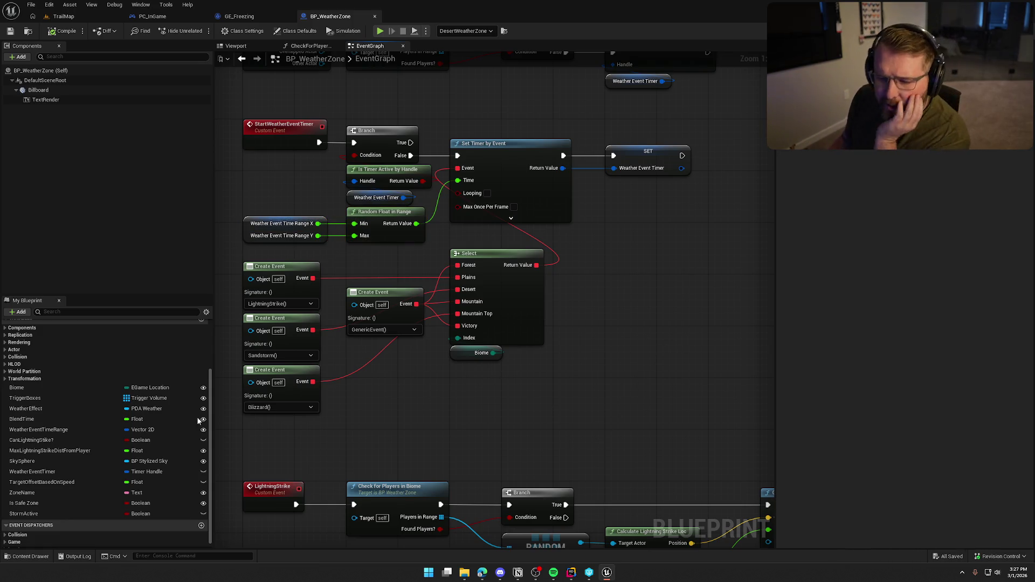
{"action": "left_click", "coordinate": [57, 429]}
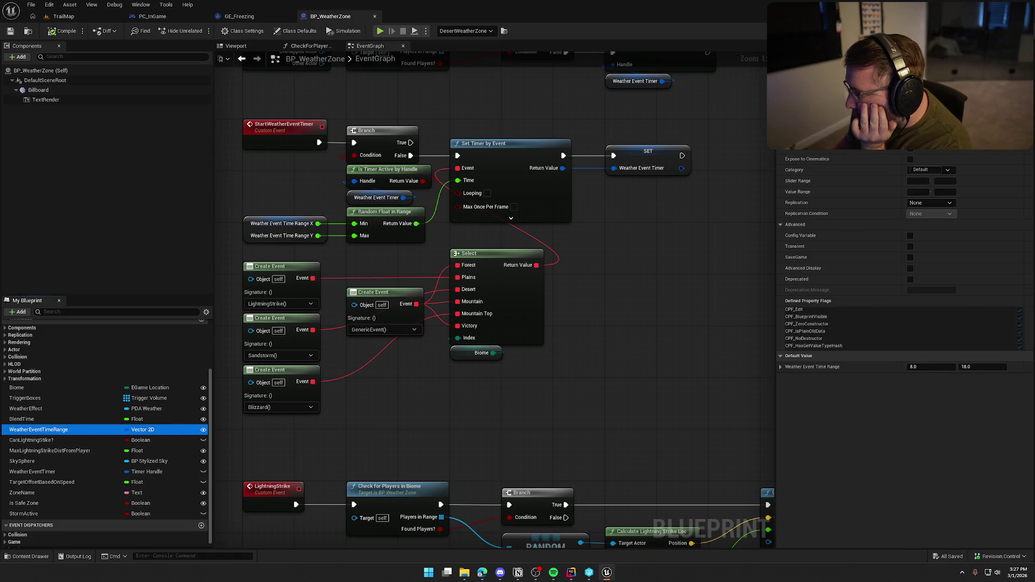
{"action": "key", "text": "alt+Tab"}
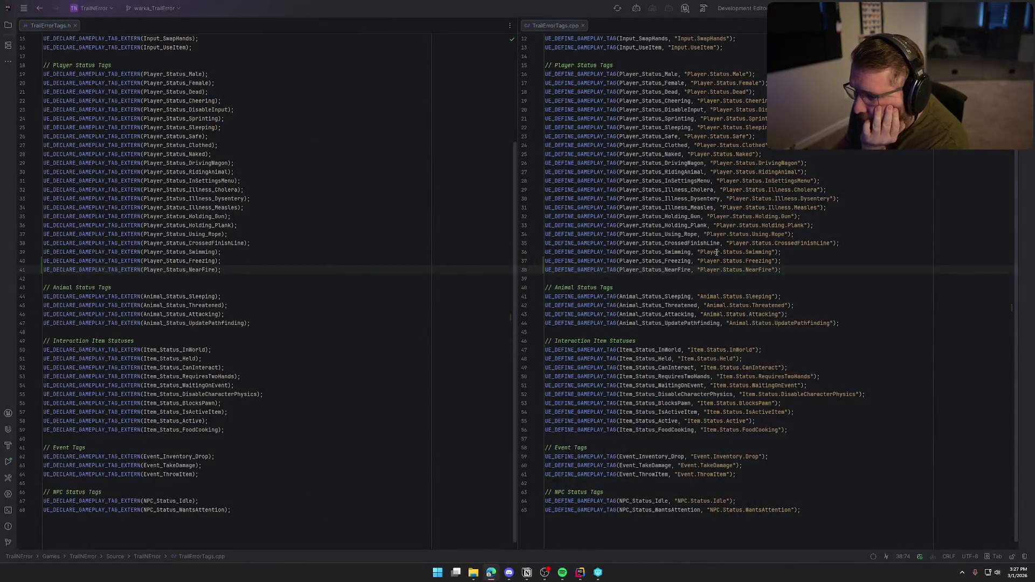
- Close TrailErrorTags.h and .cpp, rebuild the project, then hide the editor log panel
{"action": "key", "text": "ctrl+F4"}
{"action": "key", "text": "ctrl+F4"}
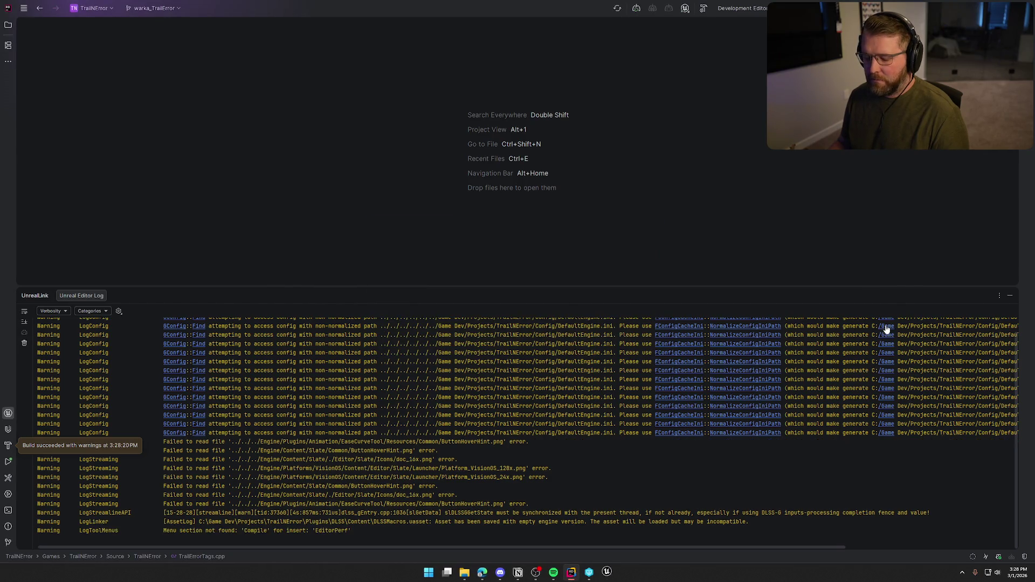
{"action": "left_click", "coordinate": [1010, 296]}
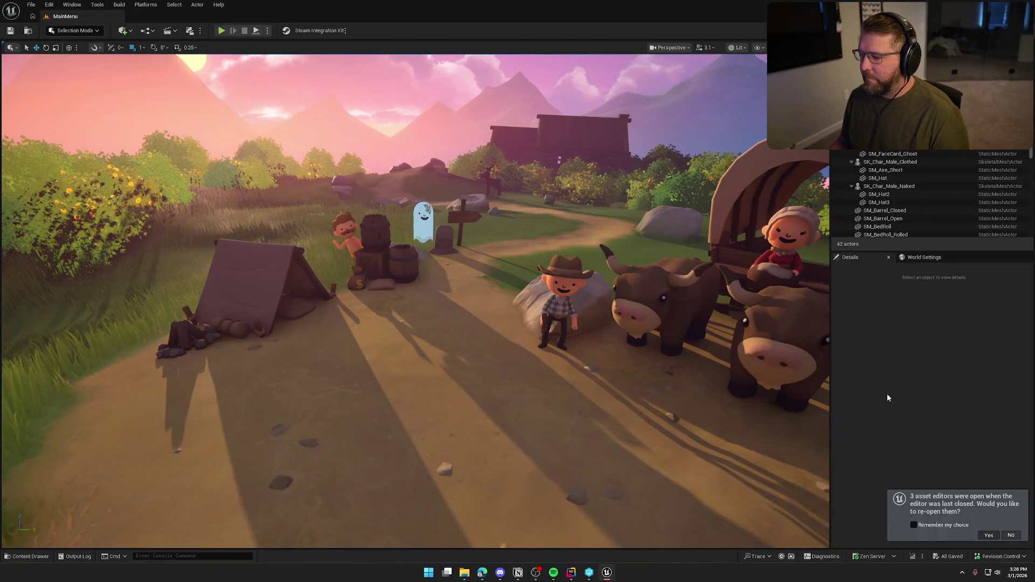
- Reopen previous asset editors, load TrailMap, and inspect BP_WeatherZone's Create Event, Select and Biome nodes
{"action": "key", "text": "ctrl+space"}
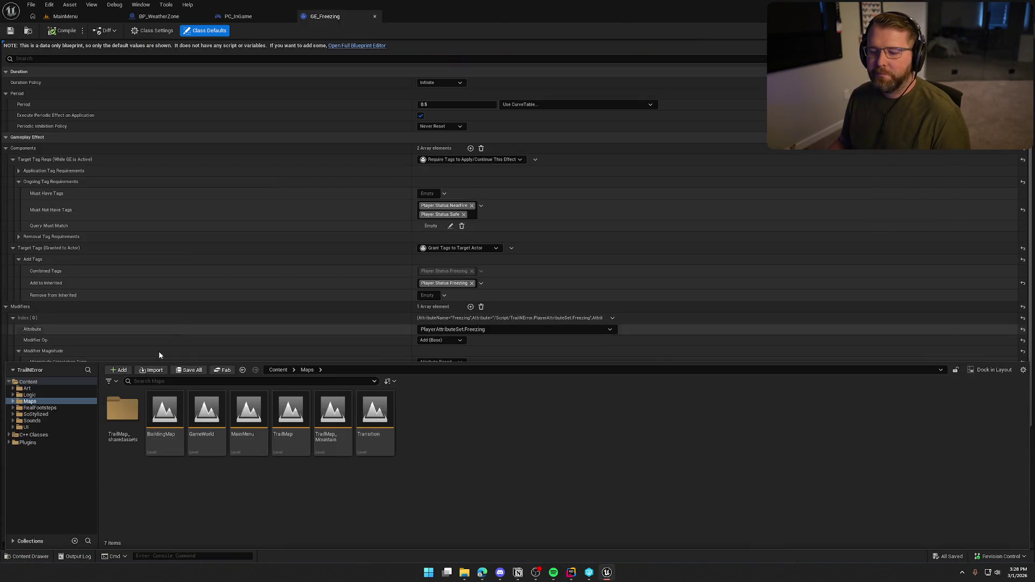
{"action": "double_click", "coordinate": [290, 413]}
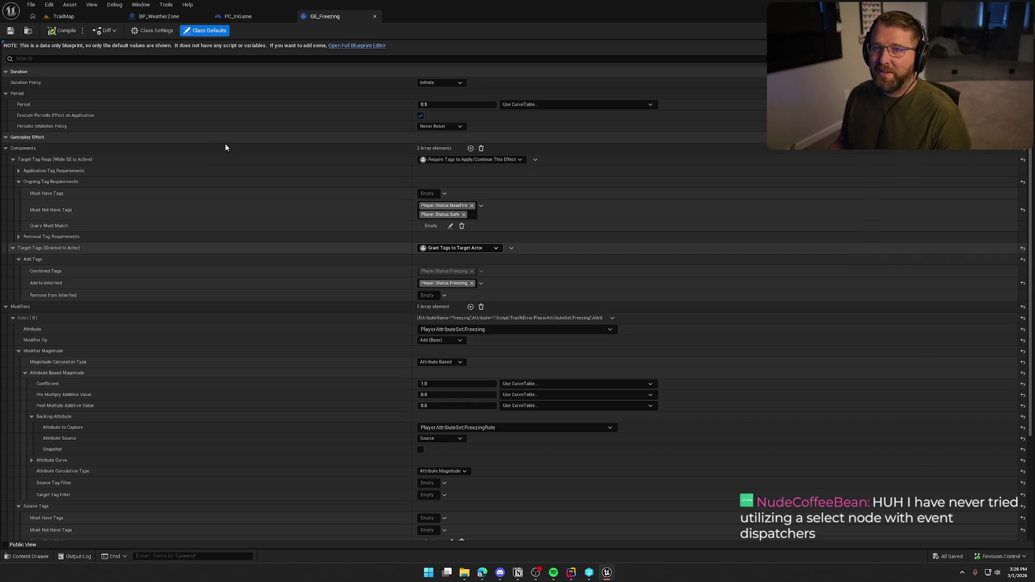
{"action": "left_click", "coordinate": [162, 16]}
{"action": "left_click_drag", "start_coordinate": [556, 392], "coordinate": [223, 238]}
{"action": "left_click", "coordinate": [471, 384]}
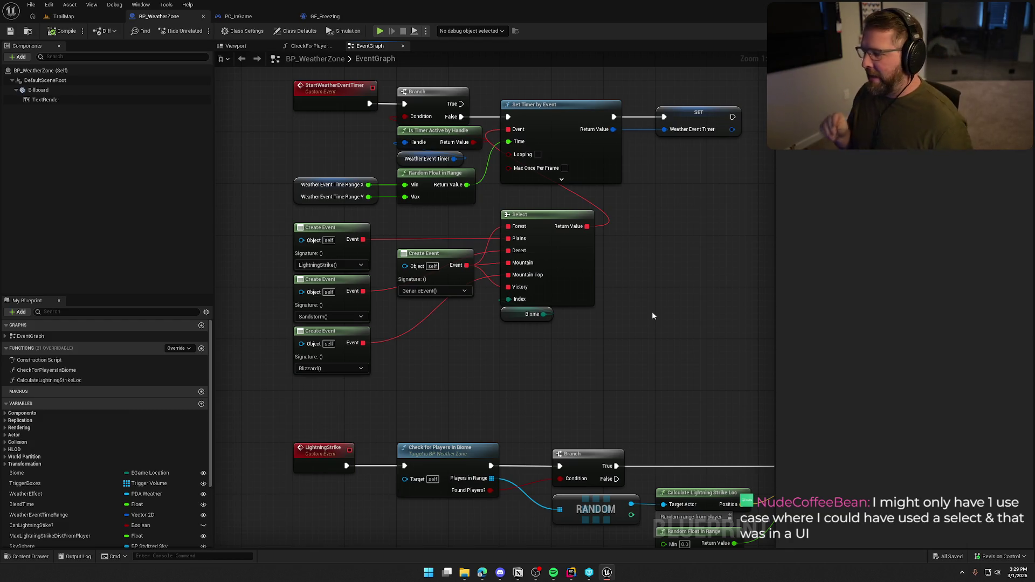
- Examine the StartWeatherEventTimer, Random Float in Range, and Biome Select nodes
{"action": "left_click_drag", "start_coordinate": [651, 316], "coordinate": [631, 370]}
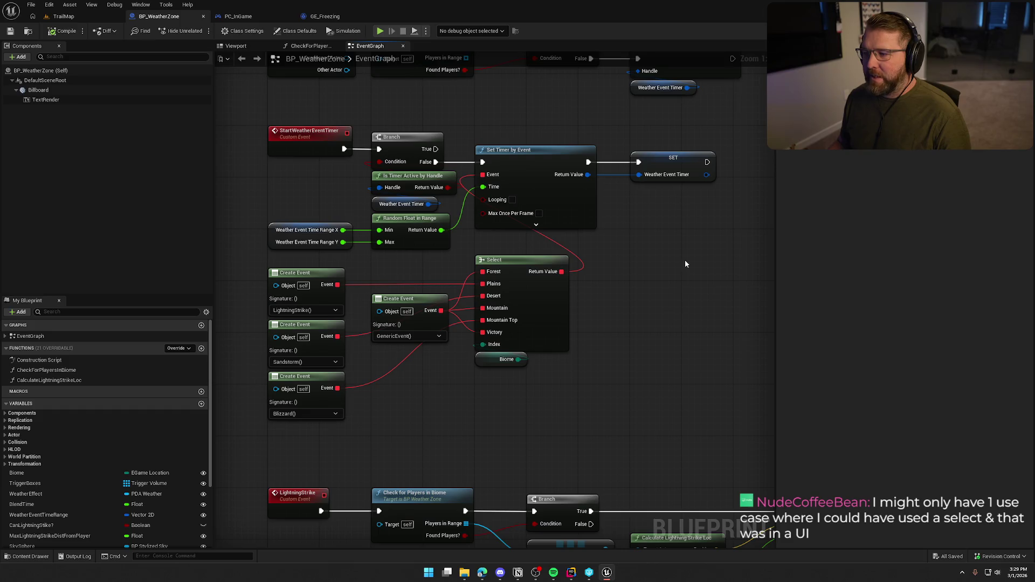
{"action": "mouse_move", "coordinate": [255, 115]}
{"action": "left_mouse_down"}
{"action": "mouse_move", "coordinate": [723, 248]}
{"action": "mouse_move", "coordinate": [714, 251]}
{"action": "left_mouse_up"}
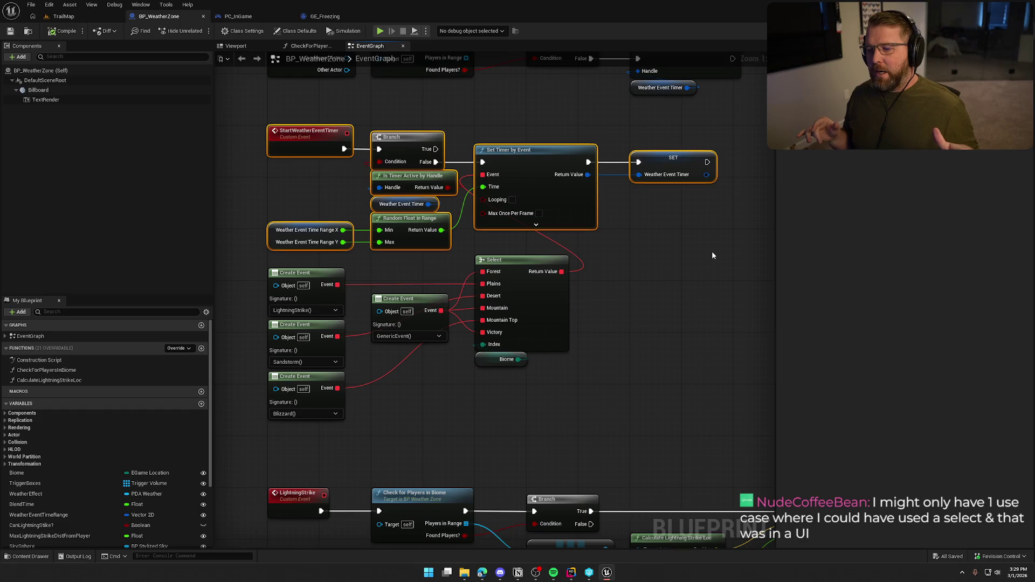
{"action": "left_click_drag", "start_coordinate": [406, 257], "coordinate": [268, 230]}
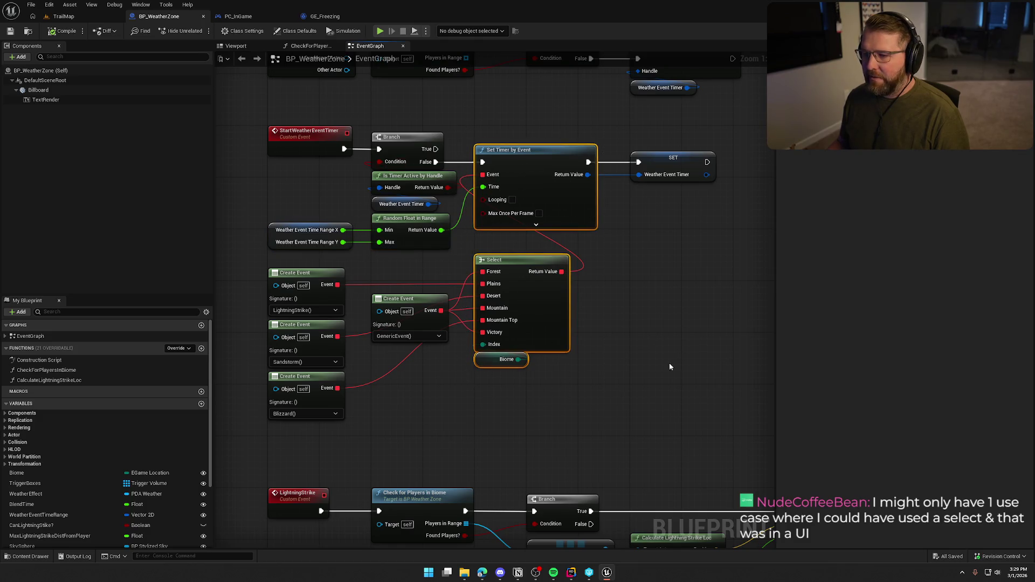
{"action": "left_click_drag", "start_coordinate": [666, 385], "coordinate": [680, 322]}
{"action": "left_click_drag", "start_coordinate": [637, 170], "coordinate": [641, 213]}
{"action": "left_click", "coordinate": [531, 337]}
{"action": "left_click_drag", "start_coordinate": [519, 360], "coordinate": [505, 331]}
{"action": "left_click_drag", "start_coordinate": [600, 392], "coordinate": [272, 211]}
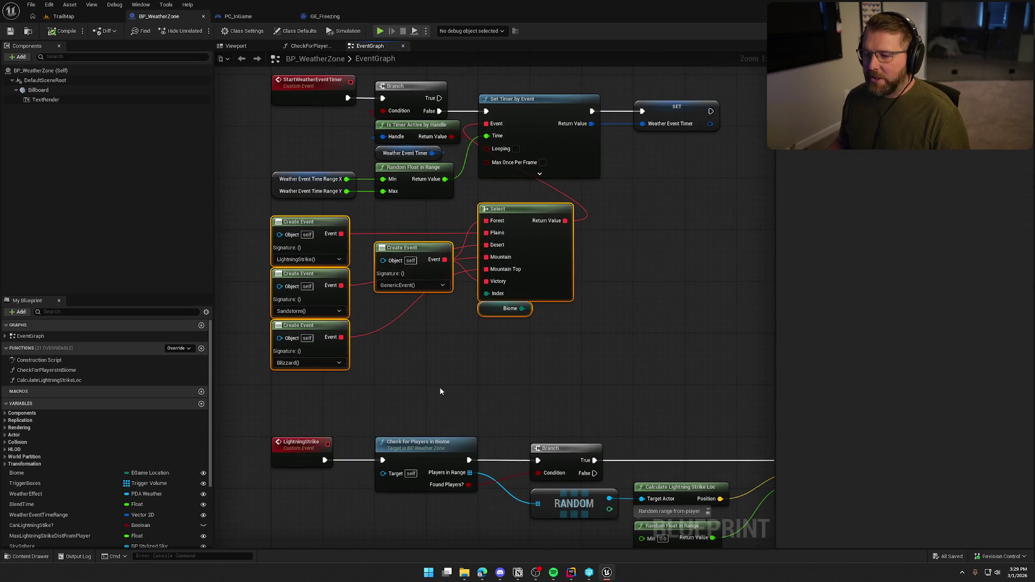
- Re-select the StartWeatherEventTimer node group and its SET node
{"action": "left_click_drag", "start_coordinate": [443, 386], "coordinate": [443, 445]}
{"action": "mouse_move", "coordinate": [621, 412]}
{"action": "left_mouse_down"}
{"action": "mouse_move", "coordinate": [622, 196]}
{"action": "mouse_move", "coordinate": [452, 377]}
{"action": "left_mouse_up"}
{"action": "scroll", "coordinate": [622, 339], "scroll_direction": "down", "scroll_amount": 2}
{"action": "left_click_drag", "start_coordinate": [626, 340], "coordinate": [282, 108]}
{"action": "left_click", "coordinate": [474, 155]}
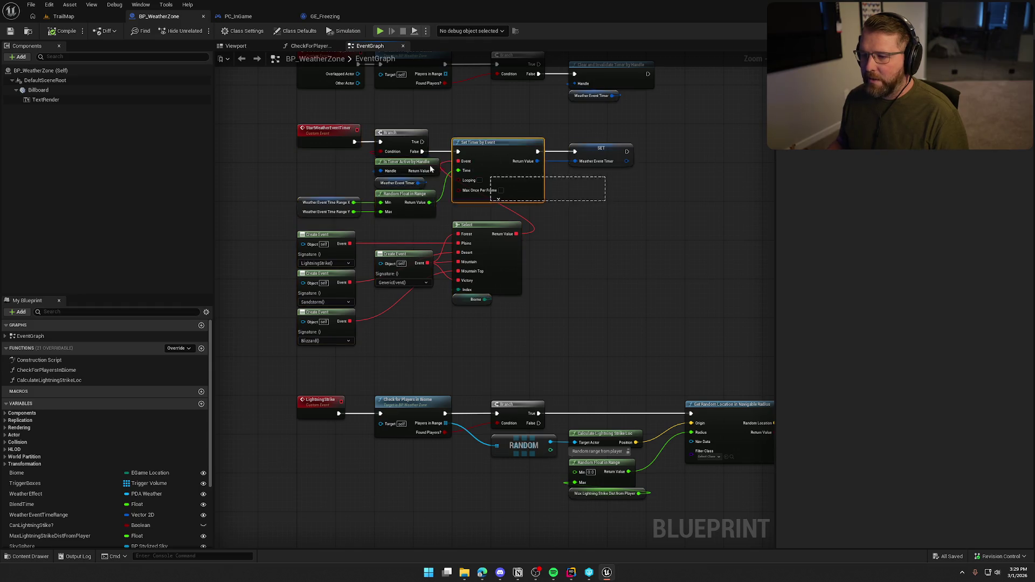
{"action": "left_click_drag", "start_coordinate": [655, 199], "coordinate": [572, 132]}
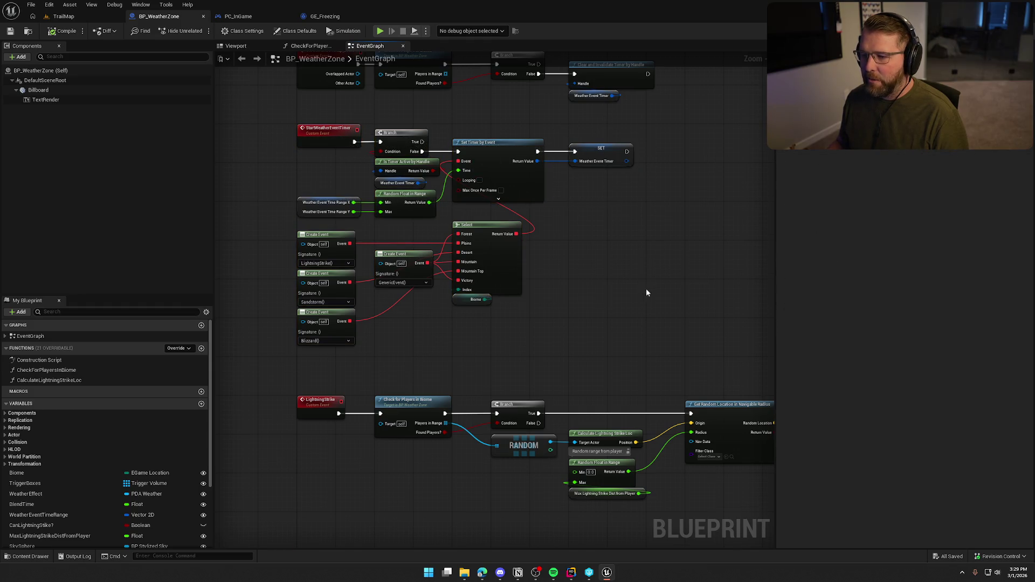
{"action": "scroll", "coordinate": [647, 293], "scroll_direction": "down", "scroll_amount": 2}
{"action": "scroll", "coordinate": [554, 331], "scroll_direction": "up", "scroll_amount": 2}
{"action": "mouse_move", "coordinate": [585, 348]}
{"action": "left_mouse_down"}
{"action": "mouse_move", "coordinate": [312, 157]}
{"action": "mouse_move", "coordinate": [301, 132]}
{"action": "left_mouse_up"}
- Review the LightningStrike, Sandstorm and Blizzard event rows by selecting each
{"action": "mouse_move", "coordinate": [508, 339]}
{"action": "left_mouse_down"}
{"action": "mouse_move", "coordinate": [469, 238]}
{"action": "mouse_move", "coordinate": [431, 236]}
{"action": "left_mouse_up"}
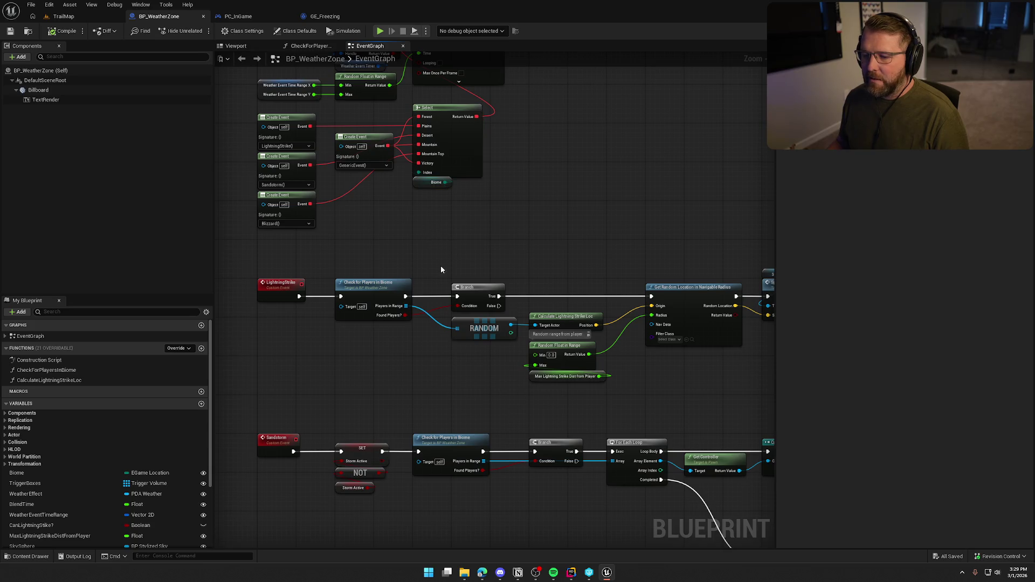
{"action": "left_click_drag", "start_coordinate": [238, 252], "coordinate": [671, 383]}
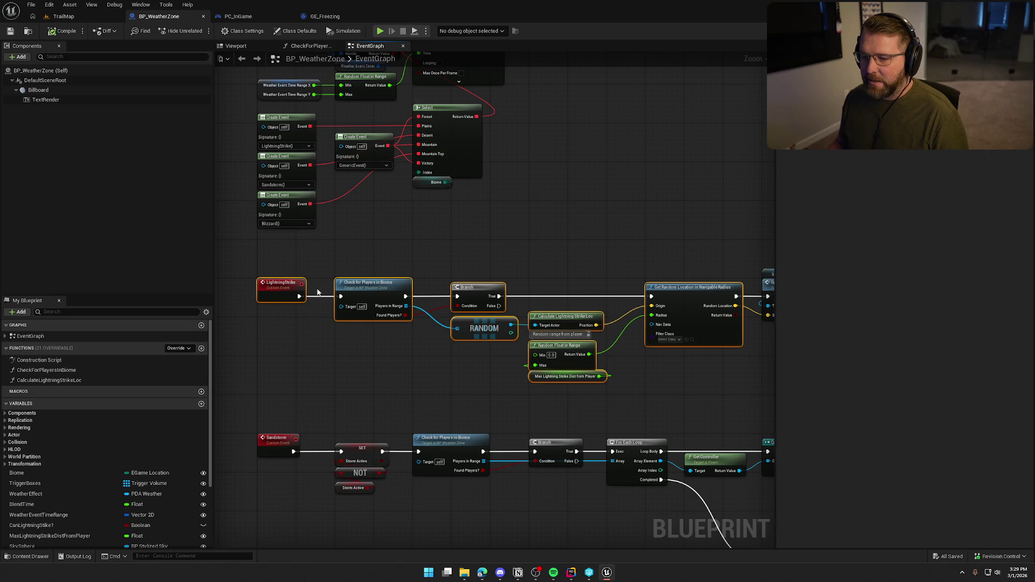
{"action": "left_click", "coordinate": [263, 268]}
{"action": "left_click_drag", "start_coordinate": [360, 397], "coordinate": [360, 220]}
{"action": "mouse_move", "coordinate": [422, 330]}
{"action": "left_mouse_down"}
{"action": "mouse_move", "coordinate": [457, 367]}
{"action": "mouse_move", "coordinate": [457, 178]}
{"action": "left_mouse_up"}
{"action": "left_click", "coordinate": [457, 366]}
{"action": "mouse_move", "coordinate": [277, 225]}
{"action": "left_mouse_down"}
{"action": "mouse_move", "coordinate": [289, 240]}
{"action": "mouse_move", "coordinate": [654, 372]}
{"action": "left_mouse_up"}
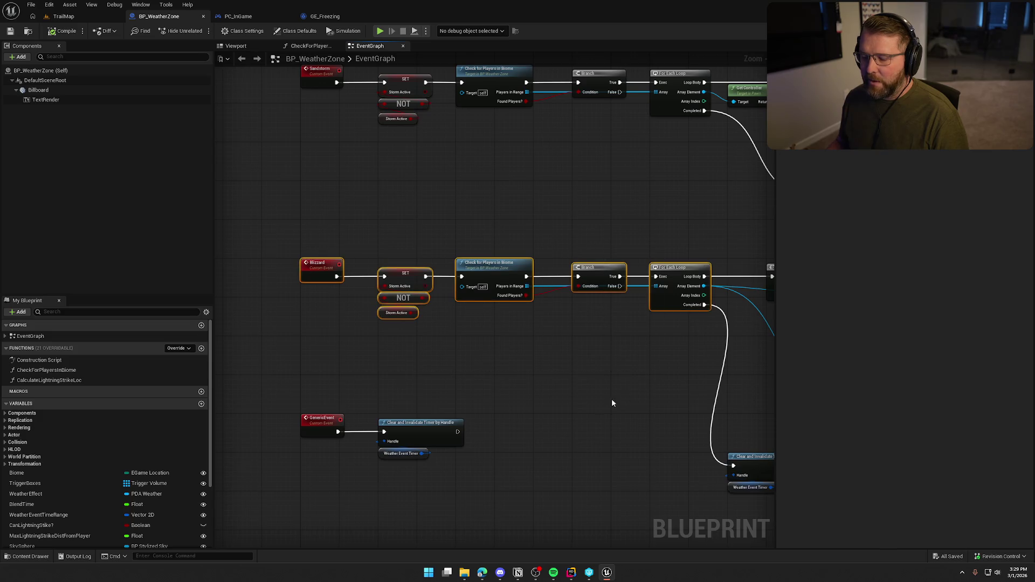
{"action": "left_click", "coordinate": [493, 364]}
{"action": "mouse_move", "coordinate": [493, 363]}
{"action": "left_mouse_down"}
{"action": "mouse_move", "coordinate": [532, 295]}
{"action": "mouse_move", "coordinate": [429, 235]}
{"action": "mouse_move", "coordinate": [439, 259]}
{"action": "left_mouse_up"}
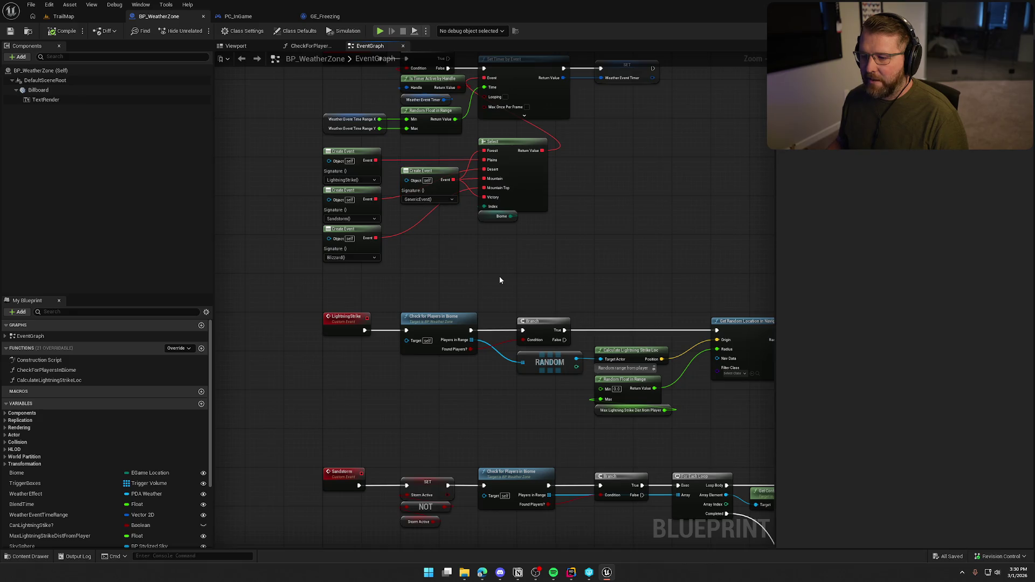
{"action": "scroll", "coordinate": [439, 262], "scroll_direction": "up", "scroll_amount": 2}
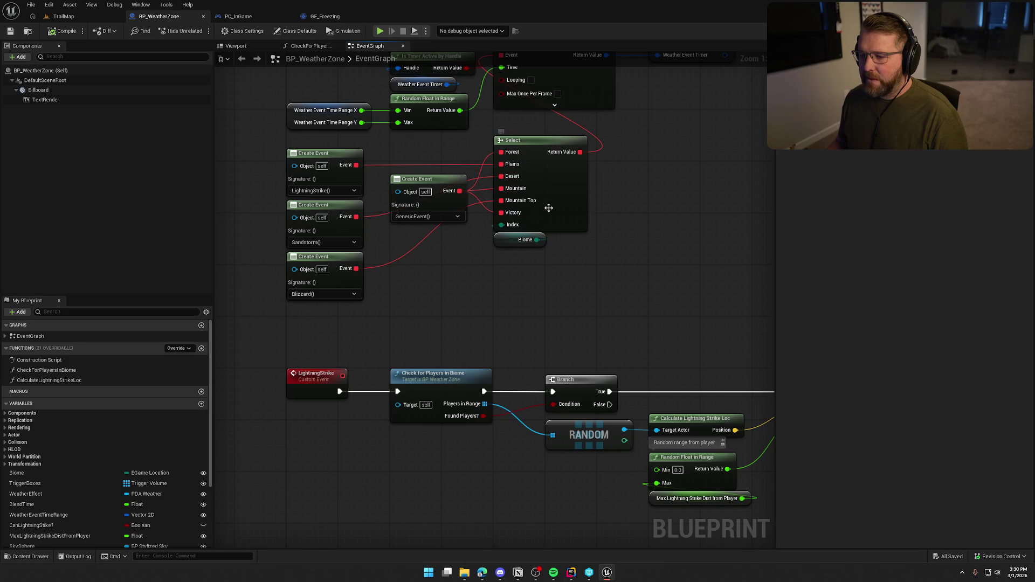
- Jump to GenericEvent, inspect Weather Event Time Range's properties, and close the blueprint
{"action": "double_click", "coordinate": [425, 183]}
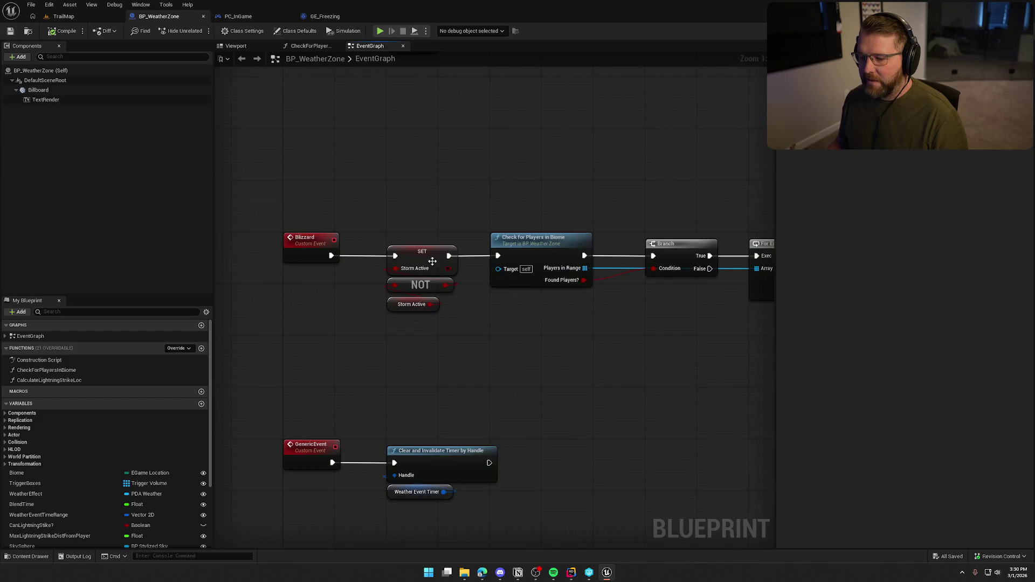
{"action": "left_click_drag", "start_coordinate": [286, 215], "coordinate": [627, 399]}
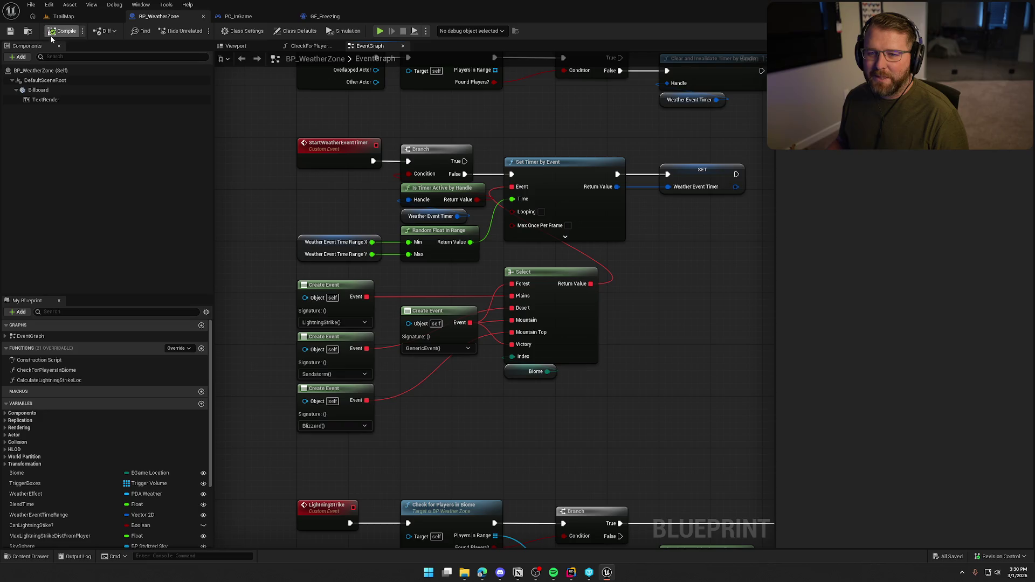
{"action": "scroll", "coordinate": [522, 457], "scroll_direction": "up", "scroll_amount": 2}
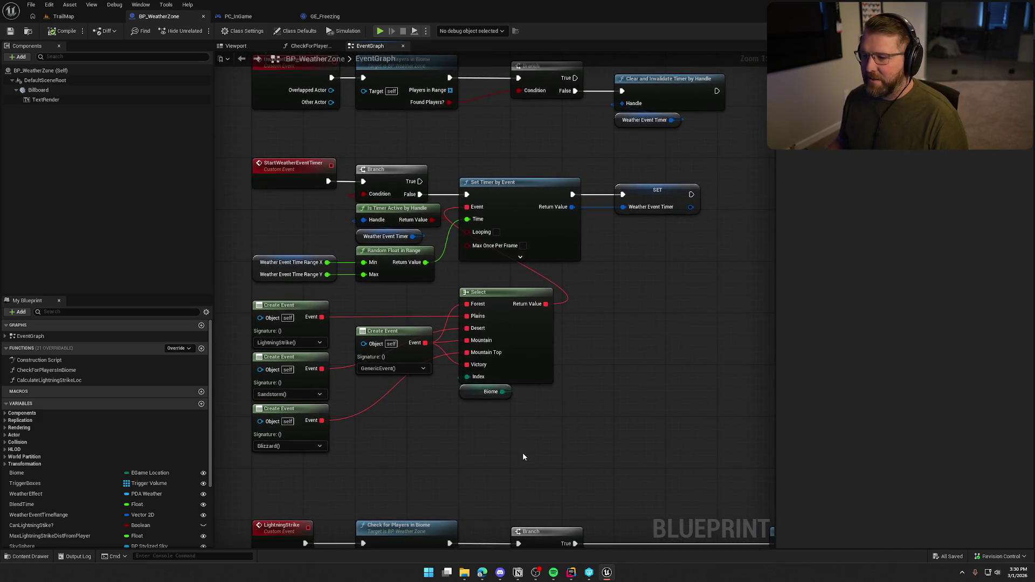
{"action": "left_click_drag", "start_coordinate": [519, 450], "coordinate": [538, 457]}
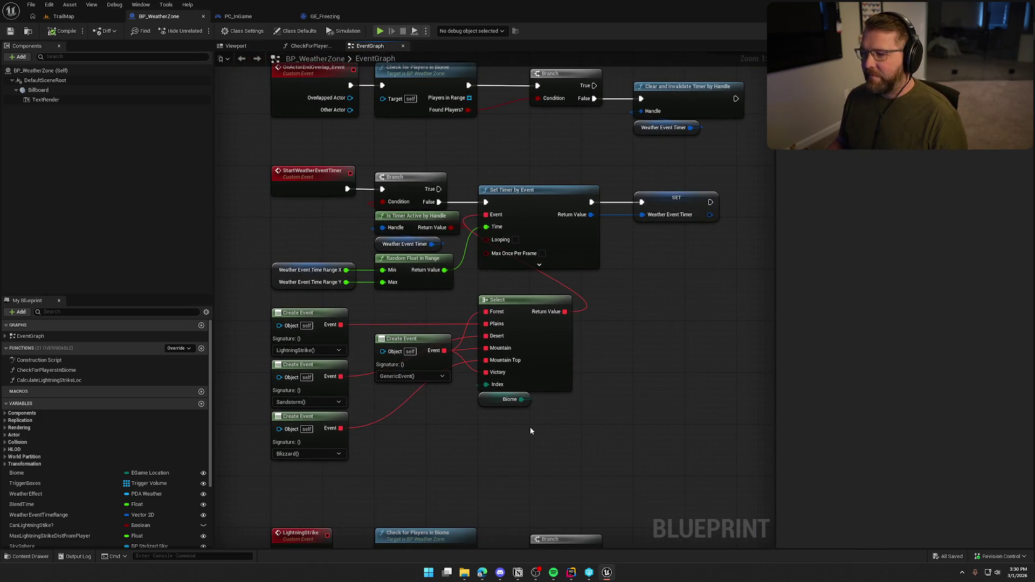
{"action": "mouse_move", "coordinate": [648, 339]}
{"action": "left_mouse_down"}
{"action": "mouse_move", "coordinate": [634, 412]}
{"action": "mouse_move", "coordinate": [594, 337]}
{"action": "mouse_move", "coordinate": [555, 325]}
{"action": "left_mouse_up"}
{"action": "left_click", "coordinate": [306, 261]}
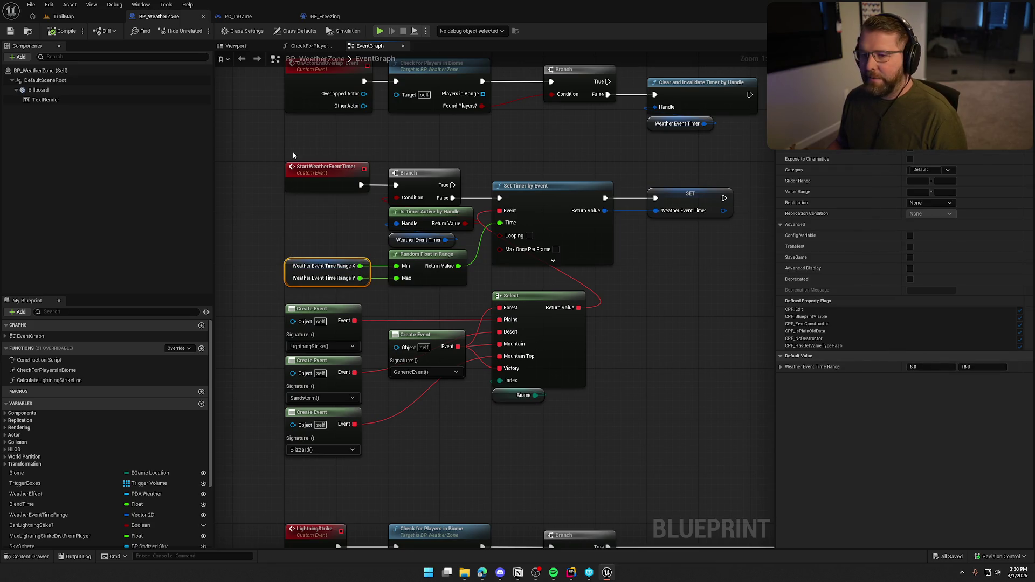
{"action": "left_click", "coordinate": [203, 17]}
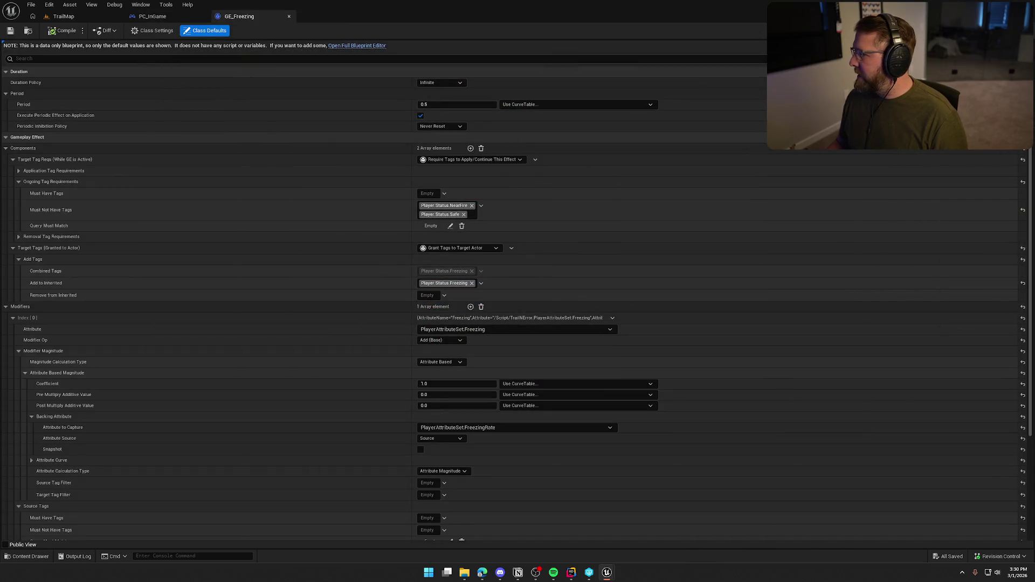
- Start a TrailMap play session and respawn with the 'suicide' console command
{"action": "left_click", "coordinate": [64, 16]}
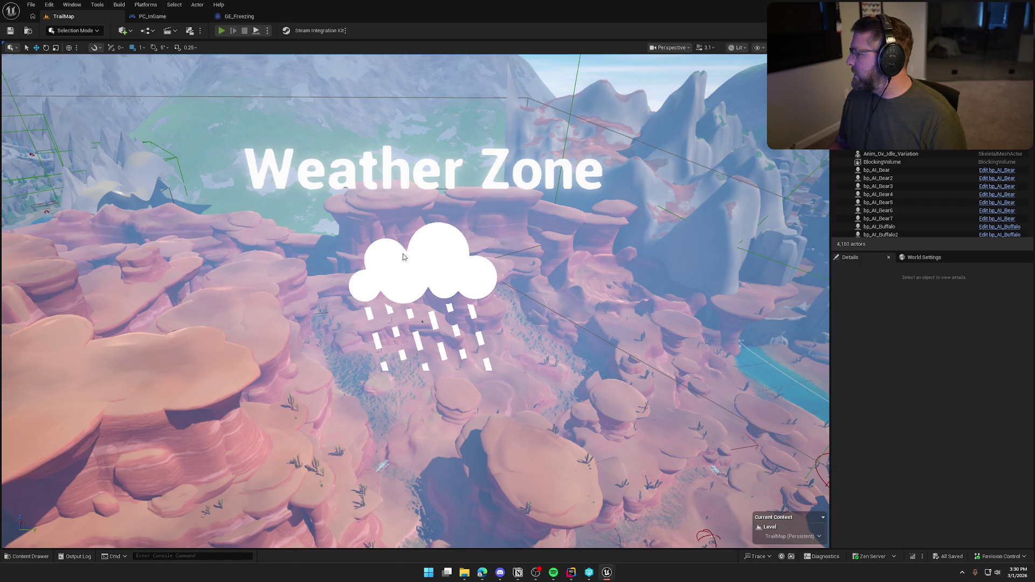
{"action": "key", "text": "alt+p"}
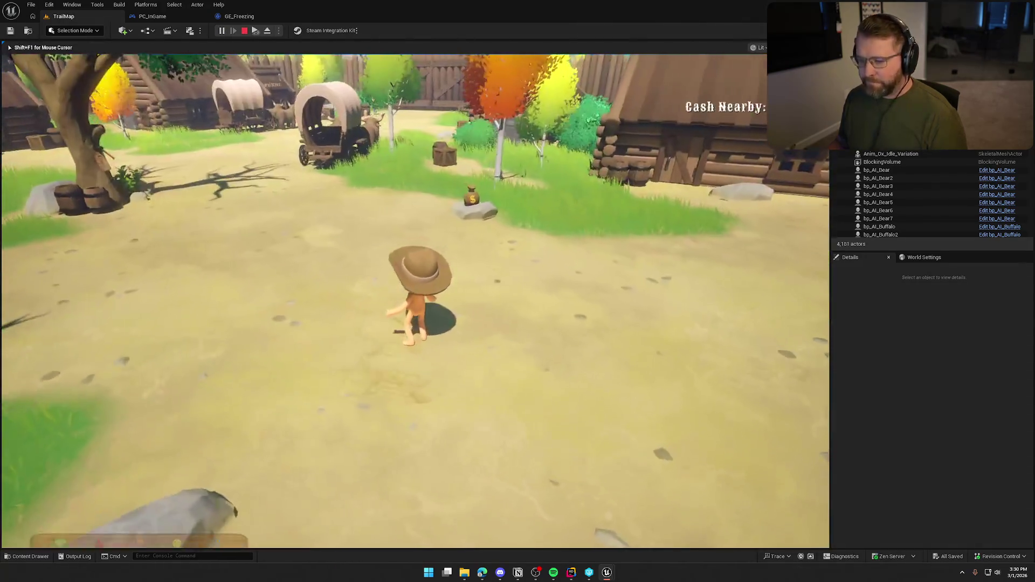
{"action": "key", "text": "grave"}
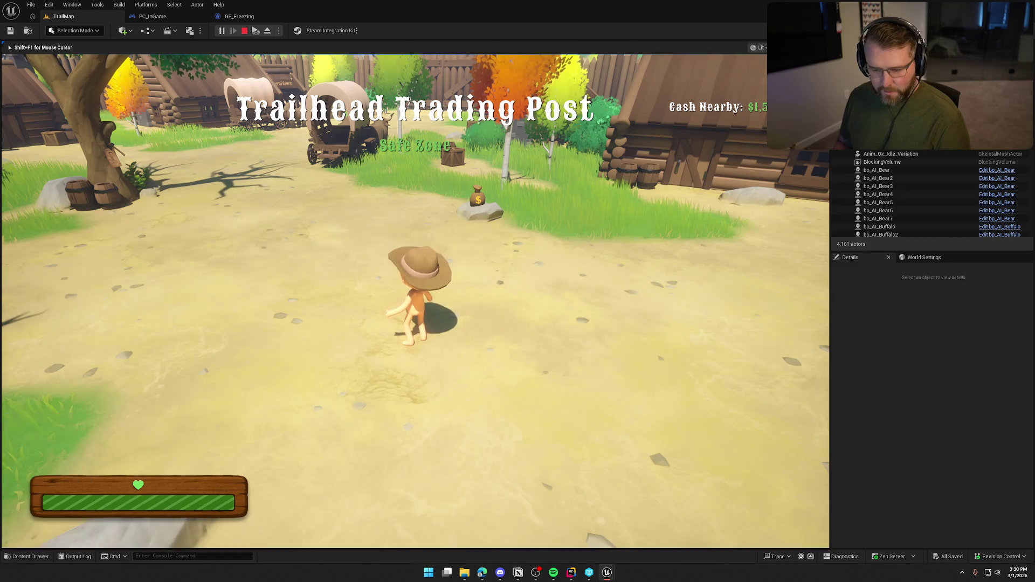
{"action": "type", "text": "suicide"}
{"action": "key", "text": "Return"}
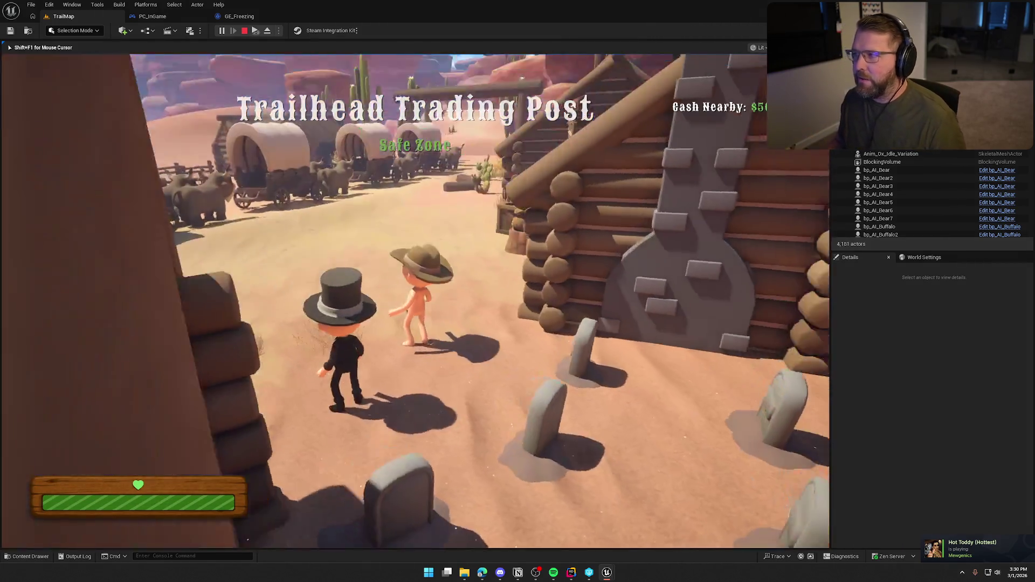
- Run the character from the trading post out across the desert dunes
{"action": "key", "text": "super"}
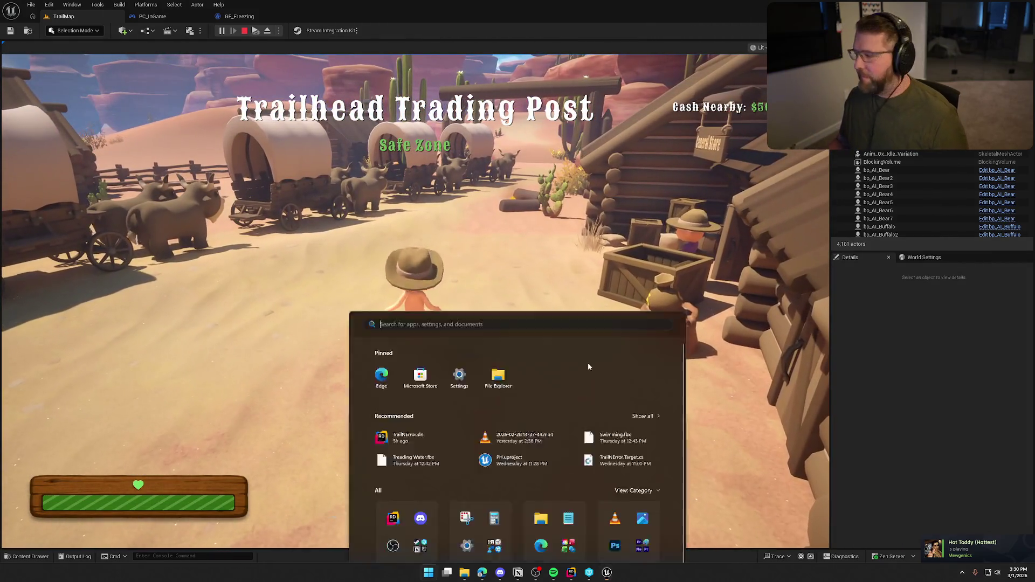
{"action": "key", "text": "super"}
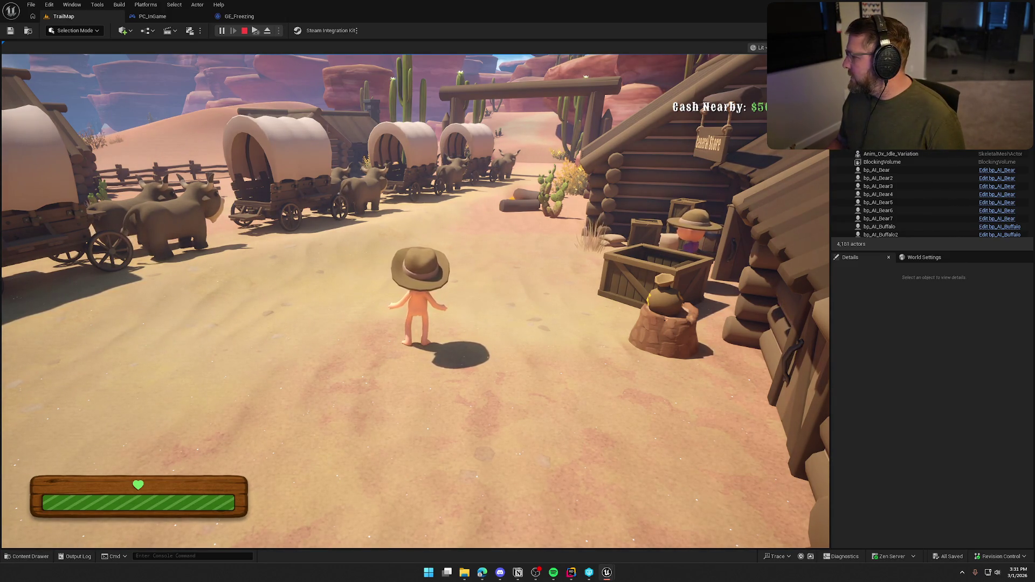
{"action": "left_click", "coordinate": [396, 265]}
{"action": "key", "text": "w"}
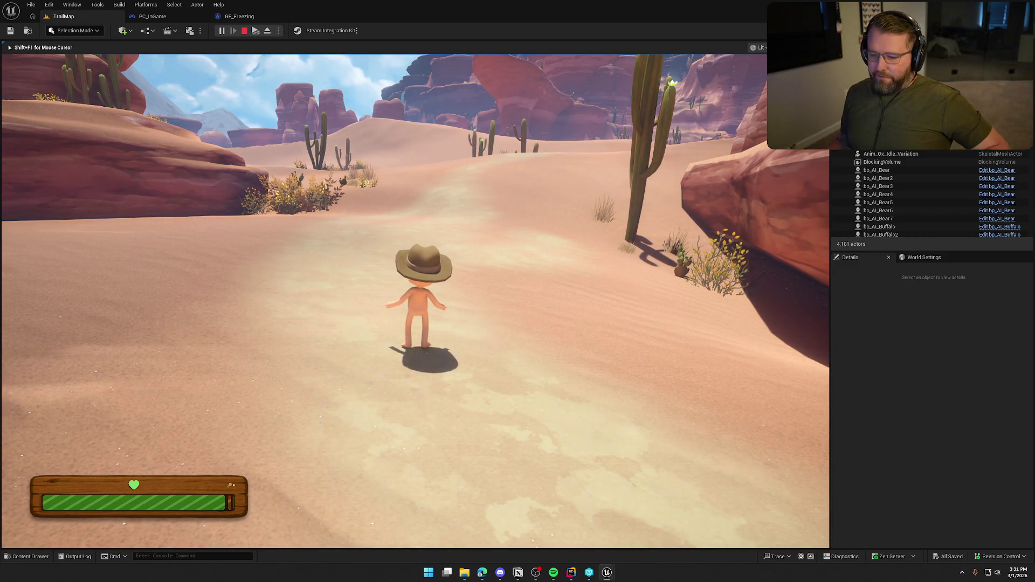
{"action": "key", "text": "w"}
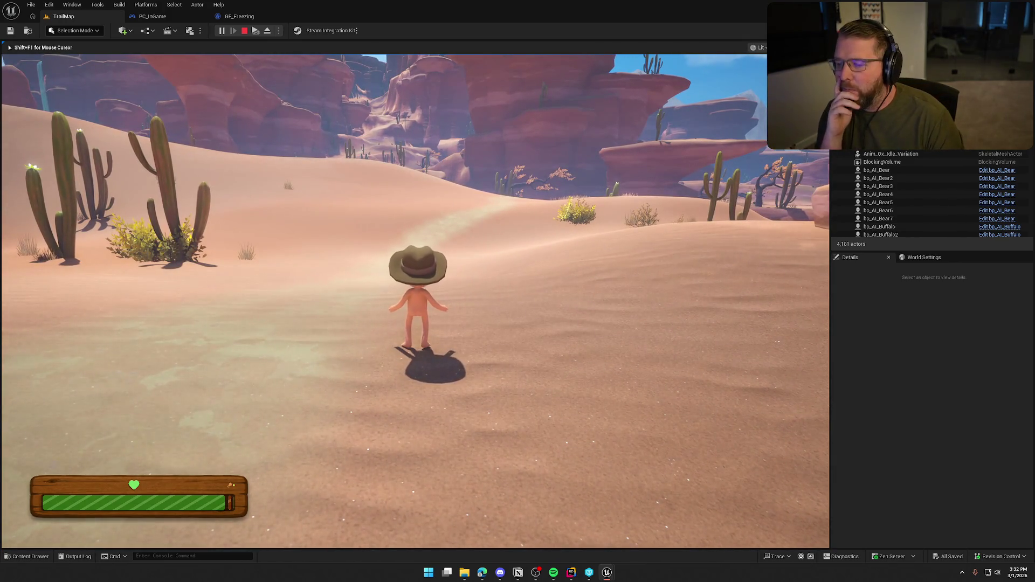
{"action": "key", "text": "w"}
{"action": "key", "text": "shift"}
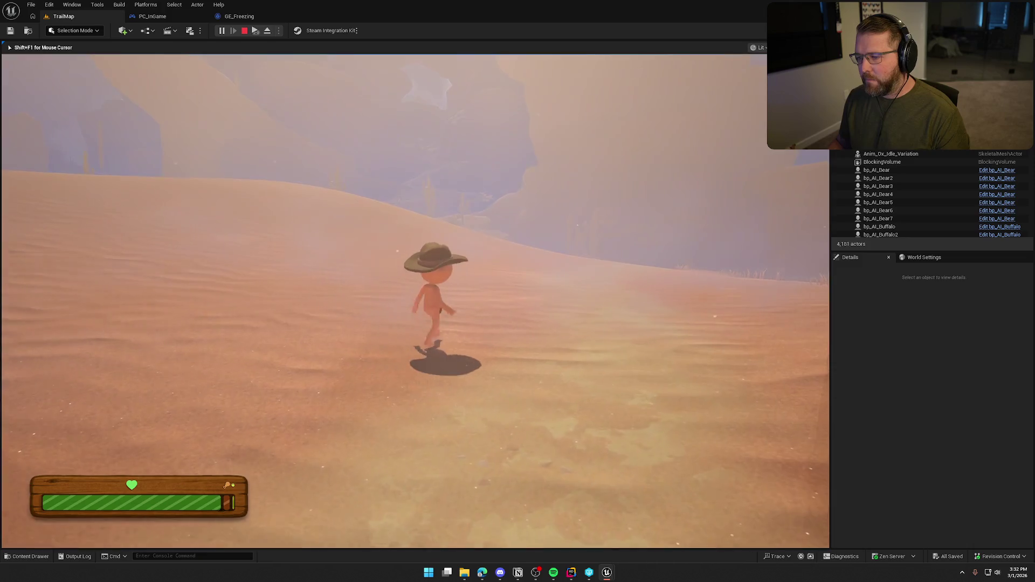
- Bring mouse control back to the running play-in-editor game
{"action": "key", "text": "super"}
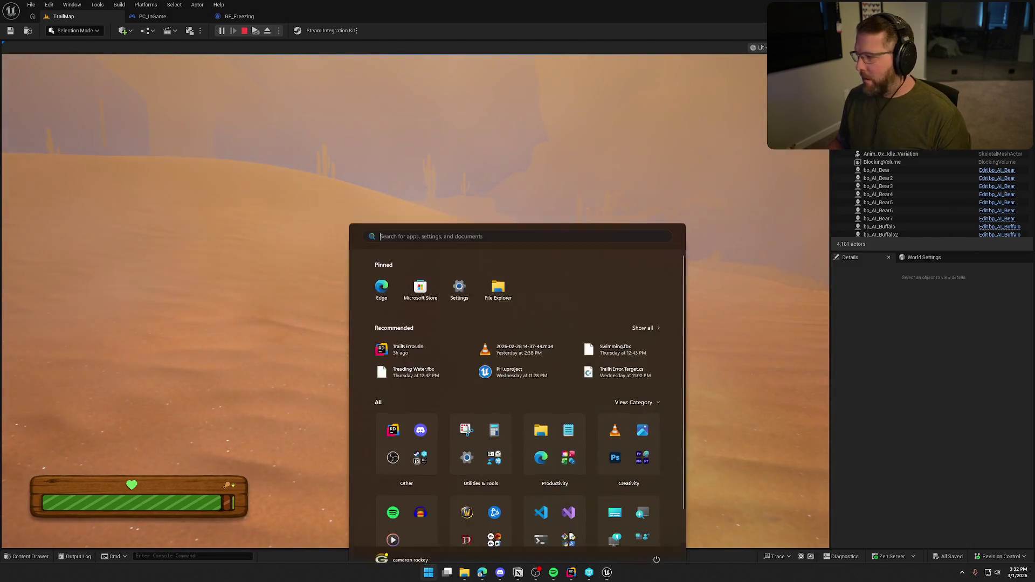
{"action": "key", "text": "super"}
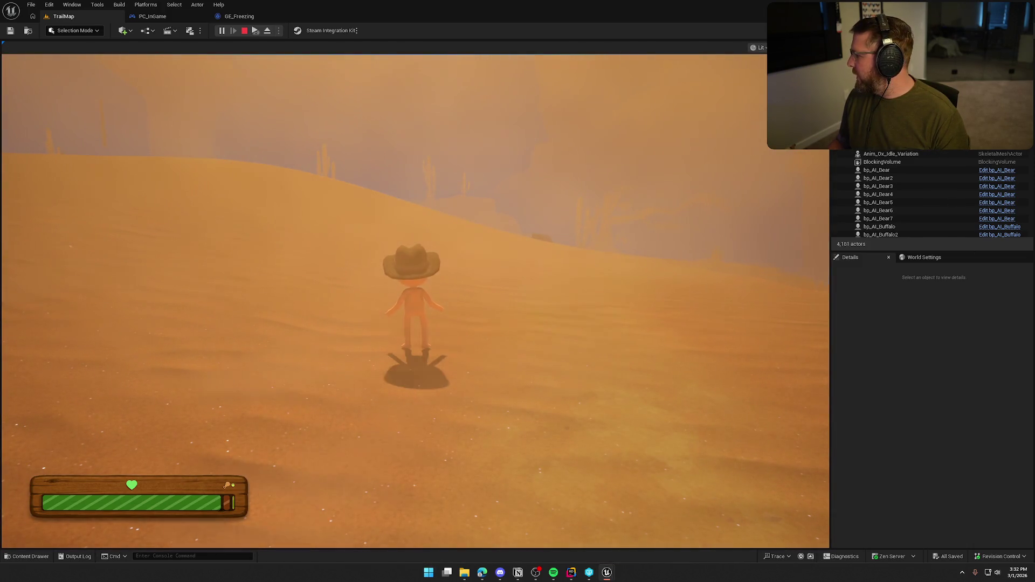
{"action": "left_click", "coordinate": [681, 236]}
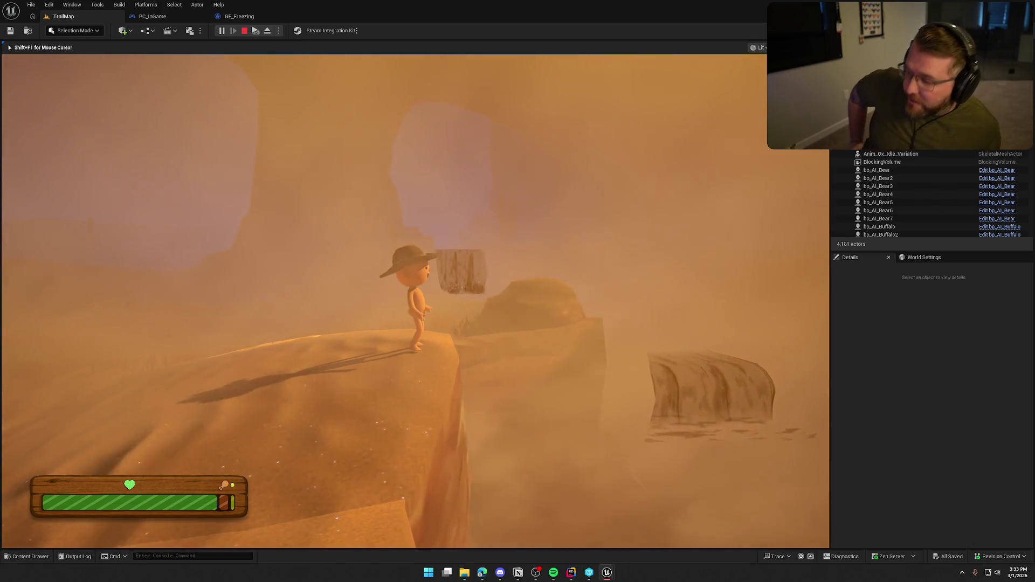
- Sprint the character off the cliff through the dust storm toward the canyon, then stop Play-In-Editor
{"action": "key", "text": "w"}
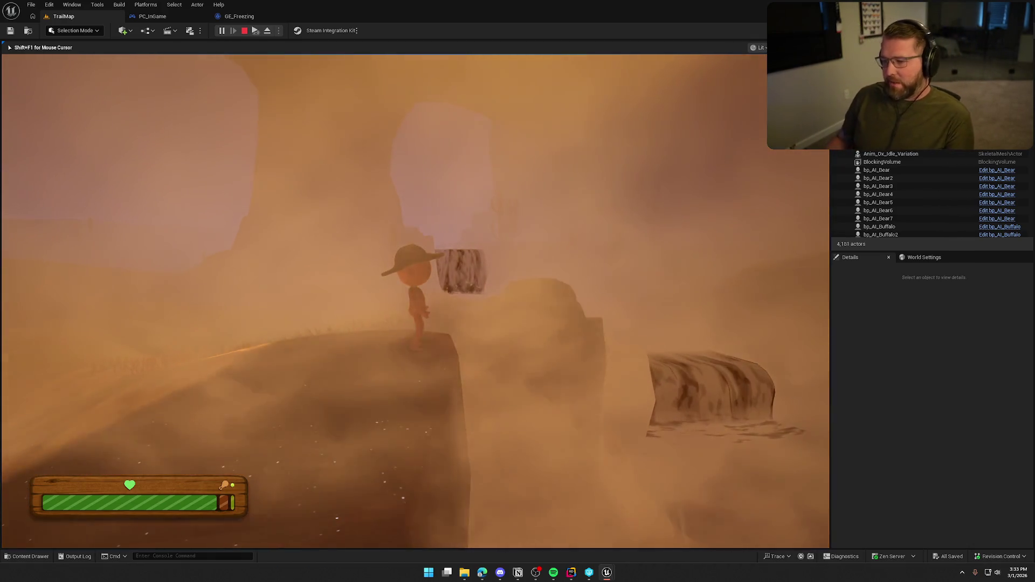
{"action": "key", "text": "shift"}
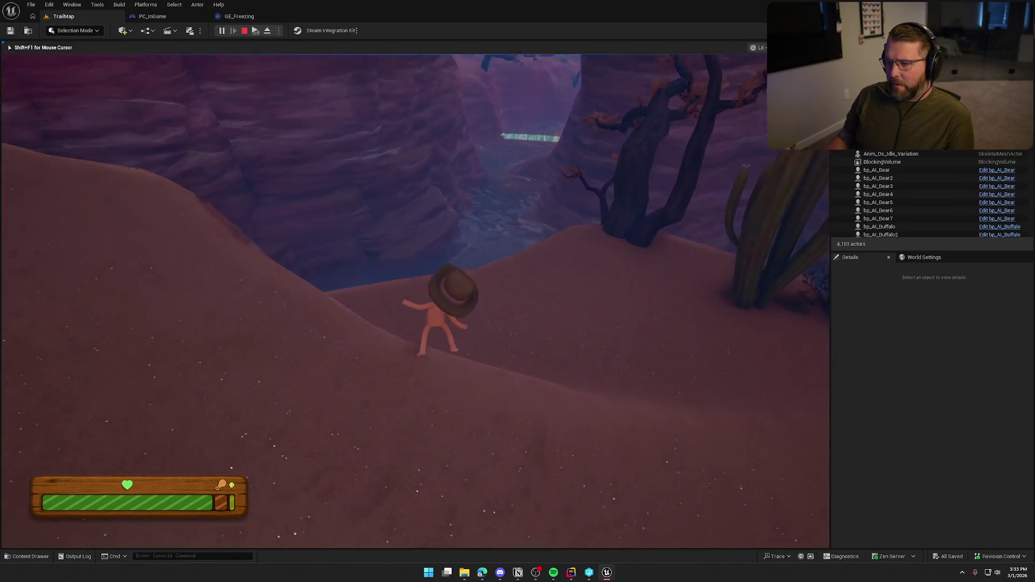
{"action": "key", "text": "Escape"}
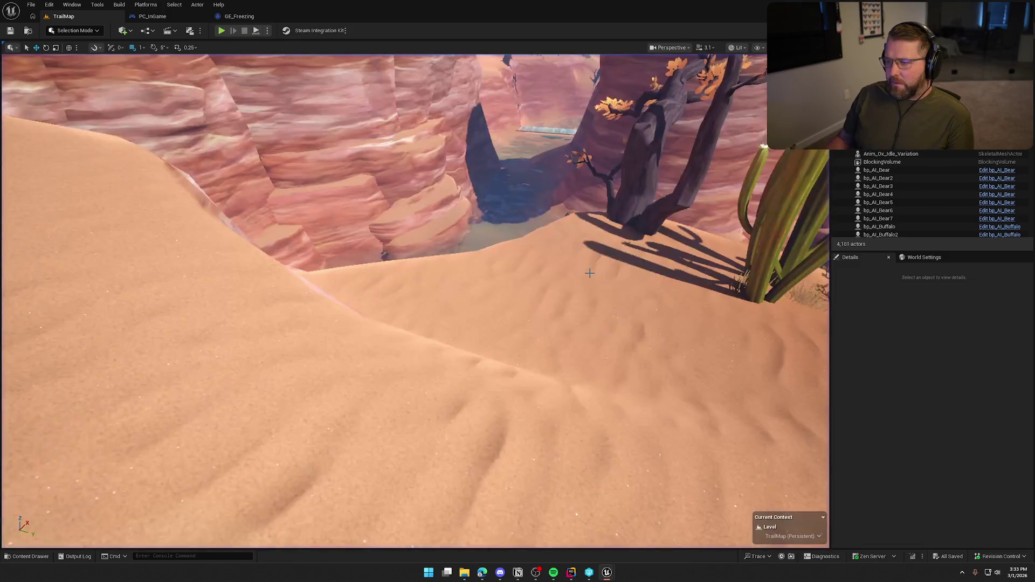
- From SM_Waterfall23, open MI_Waterfall_Classic and then its parent M_Waterfall, docked with the other editors
{"action": "left_click", "coordinate": [547, 131]}
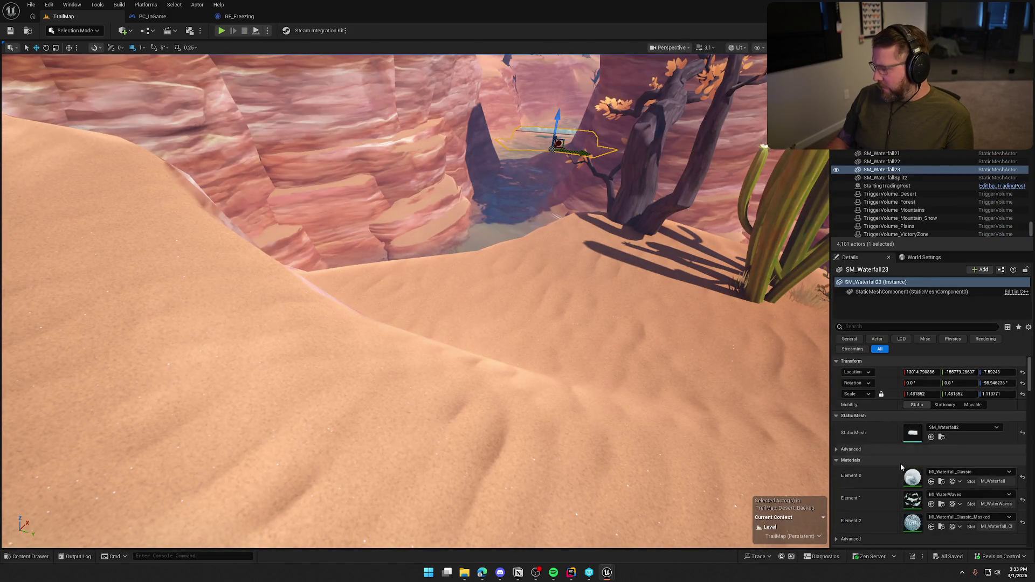
{"action": "double_click", "coordinate": [911, 478]}
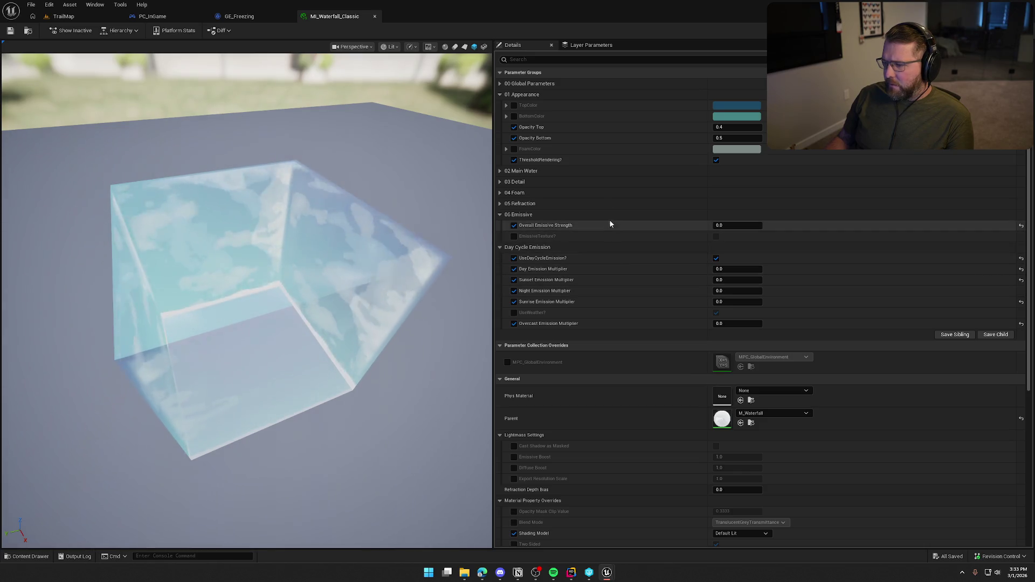
{"action": "type", "text": "emis"}
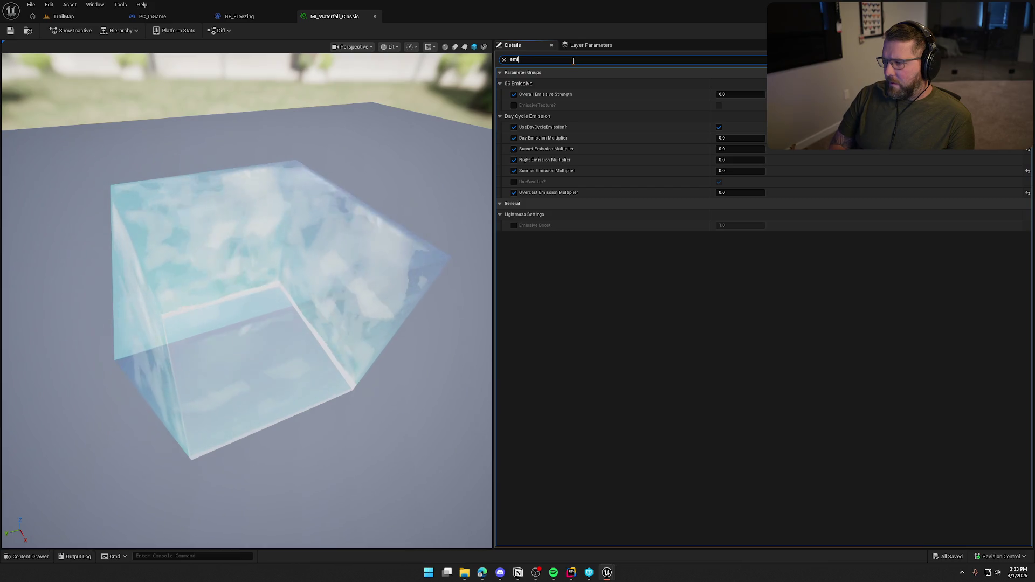
{"action": "key", "text": "Escape"}
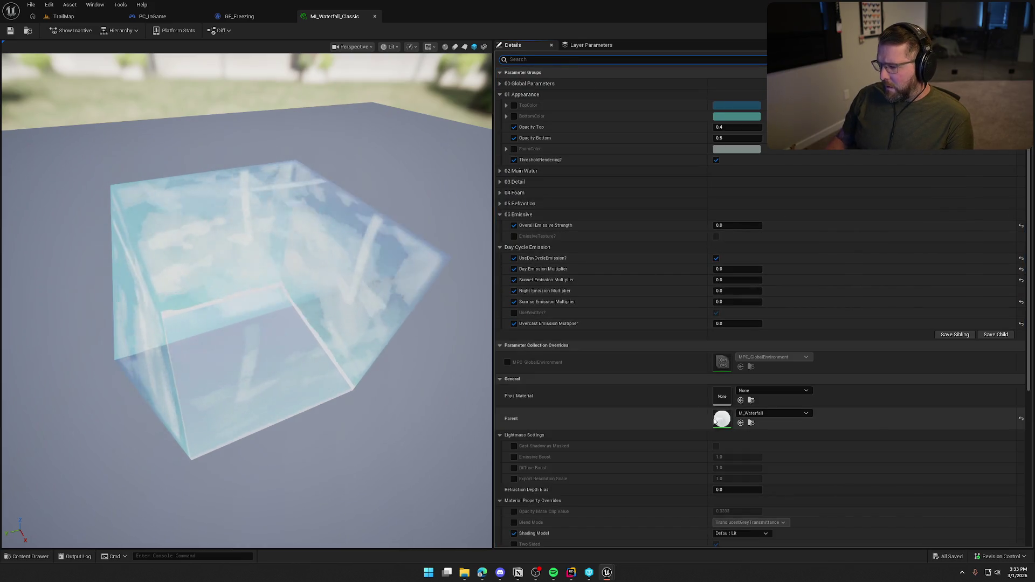
{"action": "double_click", "coordinate": [723, 420]}
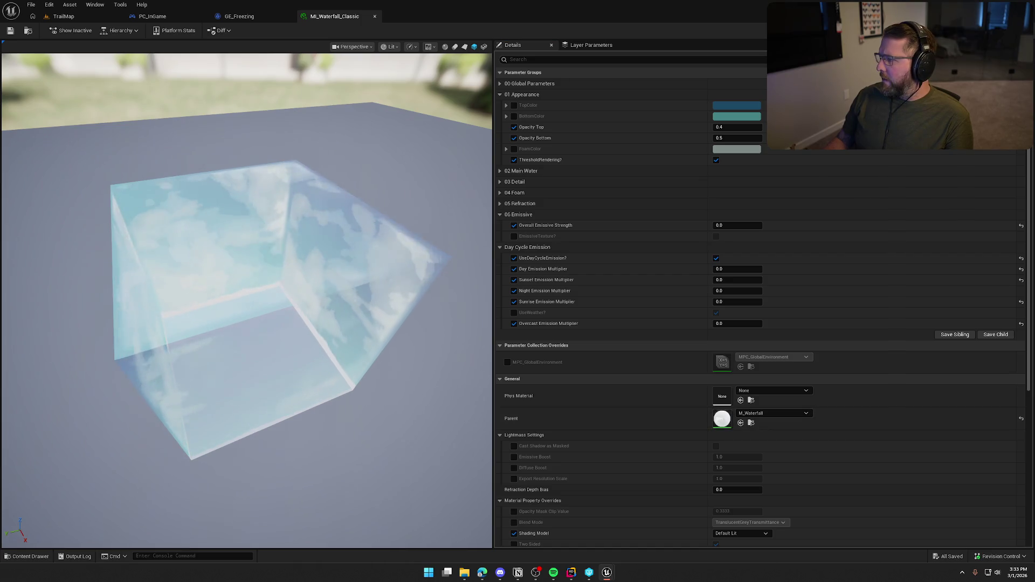
{"action": "left_click_drag", "start_coordinate": [399, 29], "coordinate": [326, 19]}
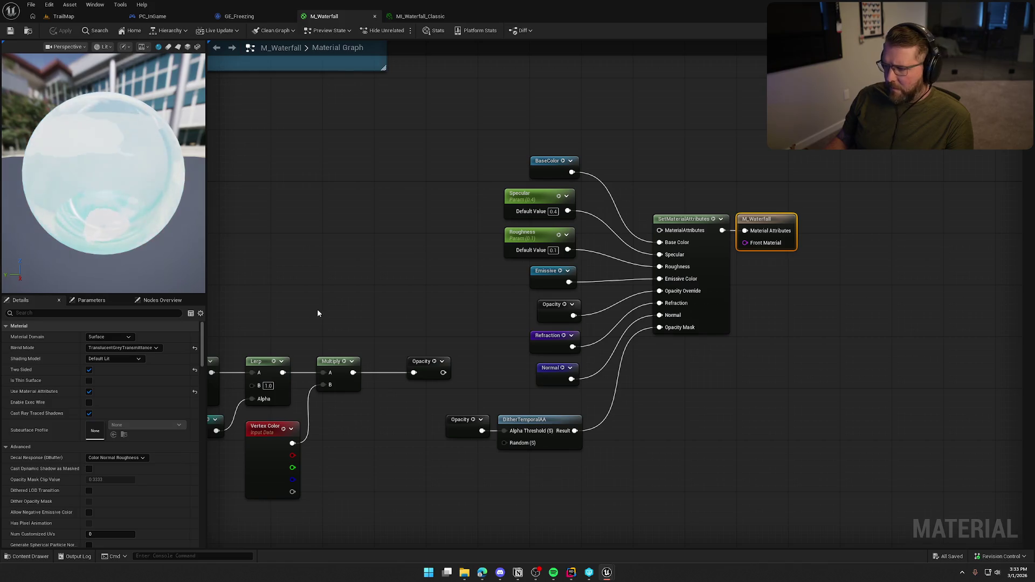
- Unplug Emissive from M_Waterfall's Emissive Color input and apply the change
{"action": "left_click", "coordinate": [454, 308]}
{"action": "left_click", "coordinate": [659, 279], "text": "alt"}
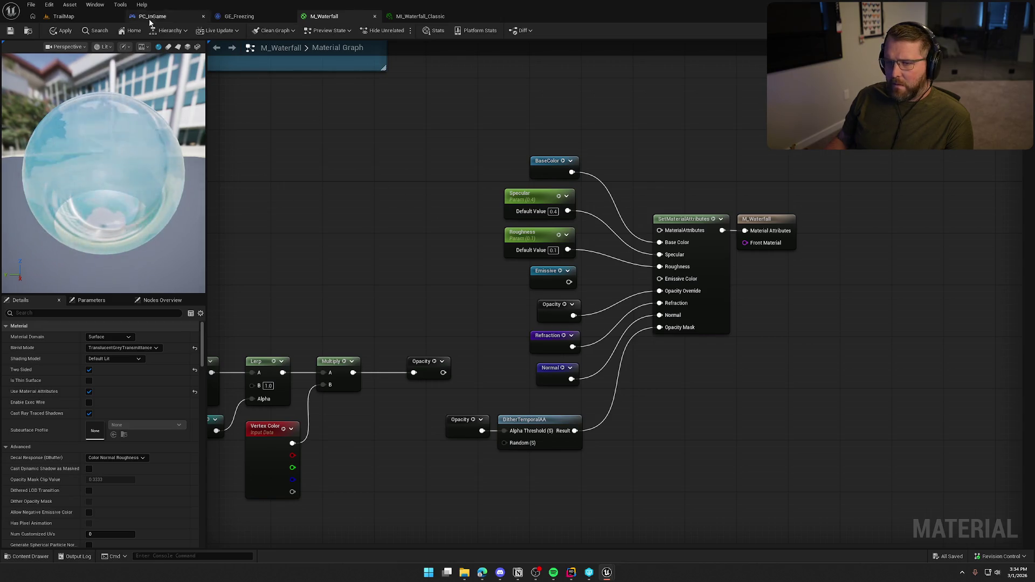
{"action": "left_click", "coordinate": [60, 31]}
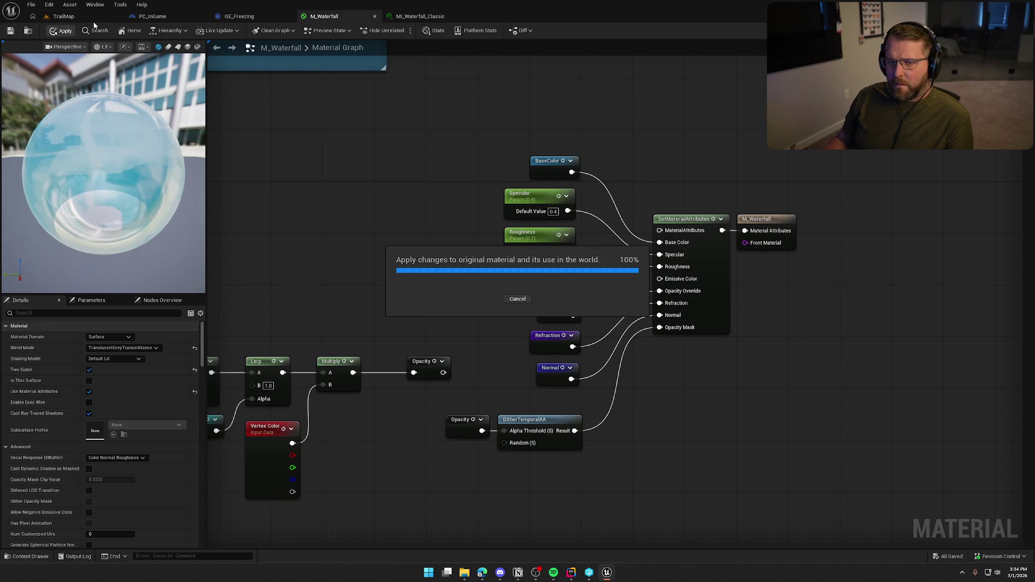
- Return to the TrailMap level and frame the selected waterfall
{"action": "left_click", "coordinate": [63, 16]}
{"action": "key", "text": "f"}
{"action": "scroll", "coordinate": [275, 419], "scroll_direction": "down", "scroll_amount": 5}
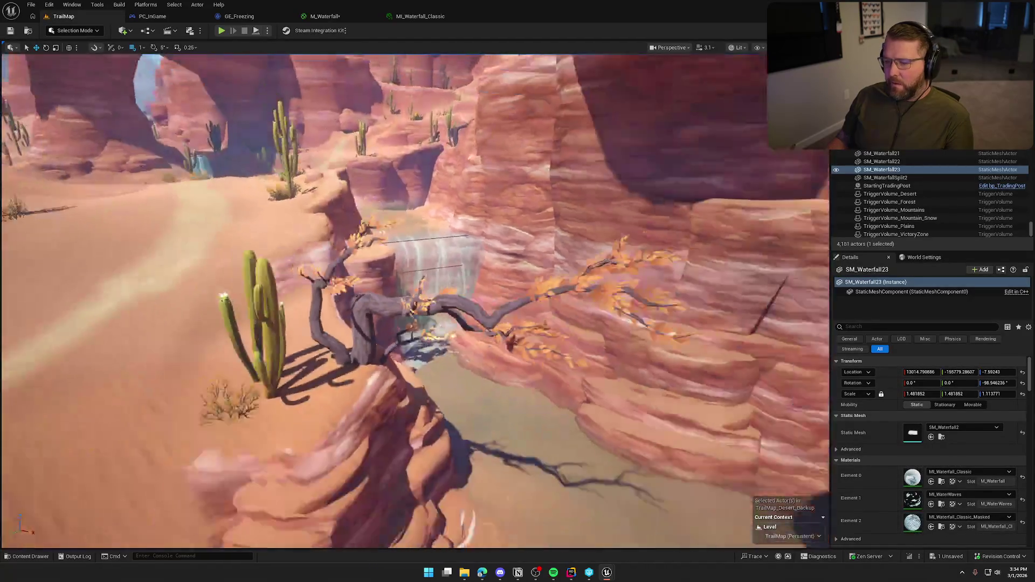
- Set BP_StylizedSky's Start Time to 400 to make the canyon night
{"action": "scroll", "coordinate": [370, 339], "scroll_direction": "down", "scroll_amount": 6}
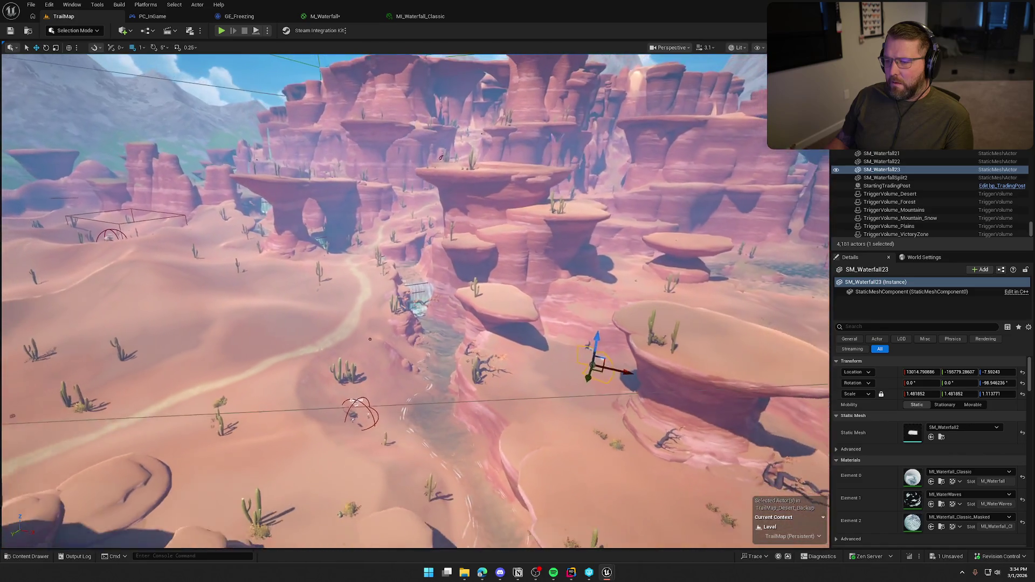
{"action": "left_click_drag", "start_coordinate": [370, 339], "coordinate": [534, 292]}
{"action": "key", "text": "Escape"}
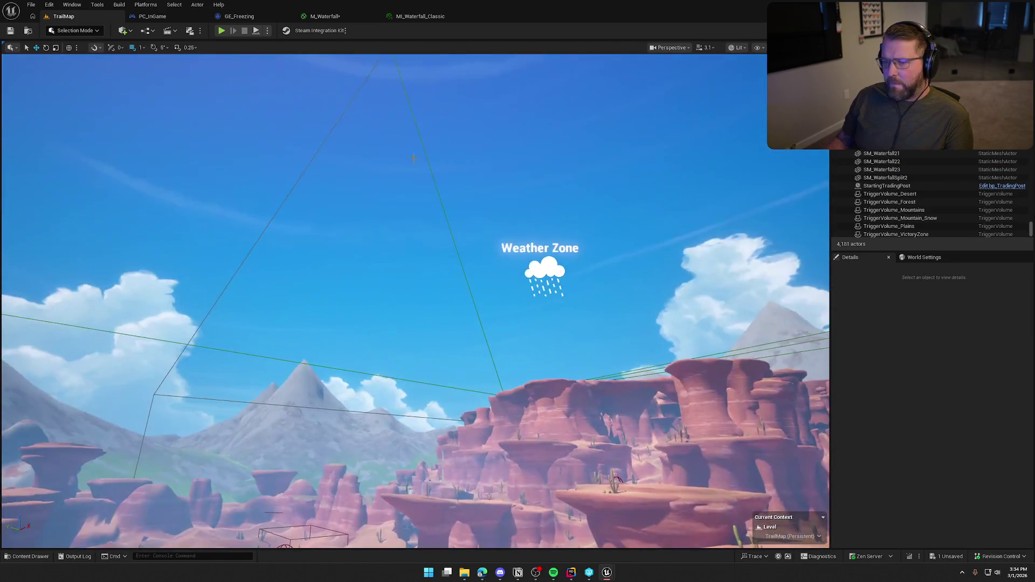
{"action": "left_click", "coordinate": [450, 202]}
{"action": "left_click", "coordinate": [923, 451]}
{"action": "type", "text": "400"}
{"action": "key", "text": "Return"}
- Select the waterfall SM_Waterfall9 and bring up the M_Waterfall material graph
{"action": "left_click_drag", "start_coordinate": [619, 404], "coordinate": [571, 355]}
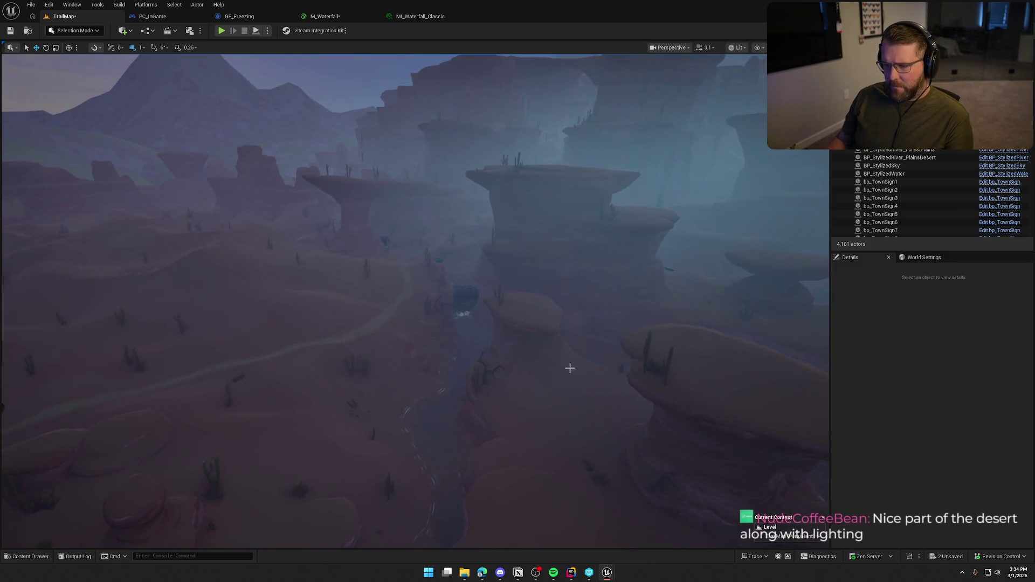
{"action": "left_click", "coordinate": [467, 303]}
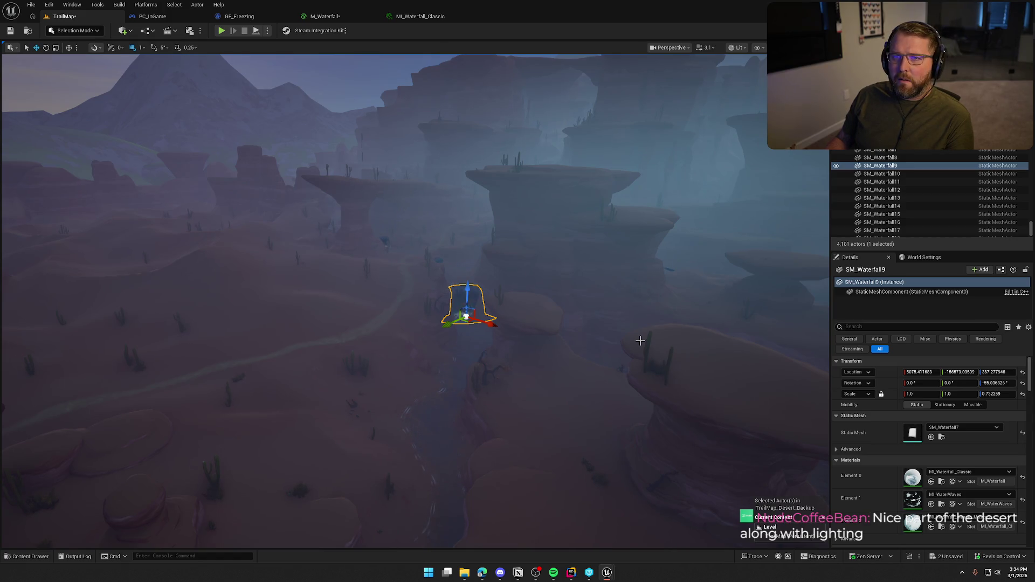
{"action": "mouse_move", "coordinate": [640, 341]}
{"action": "left_mouse_down"}
{"action": "mouse_move", "coordinate": [633, 305]}
{"action": "mouse_move", "coordinate": [639, 341]}
{"action": "left_mouse_up"}
{"action": "left_click", "coordinate": [640, 341]}
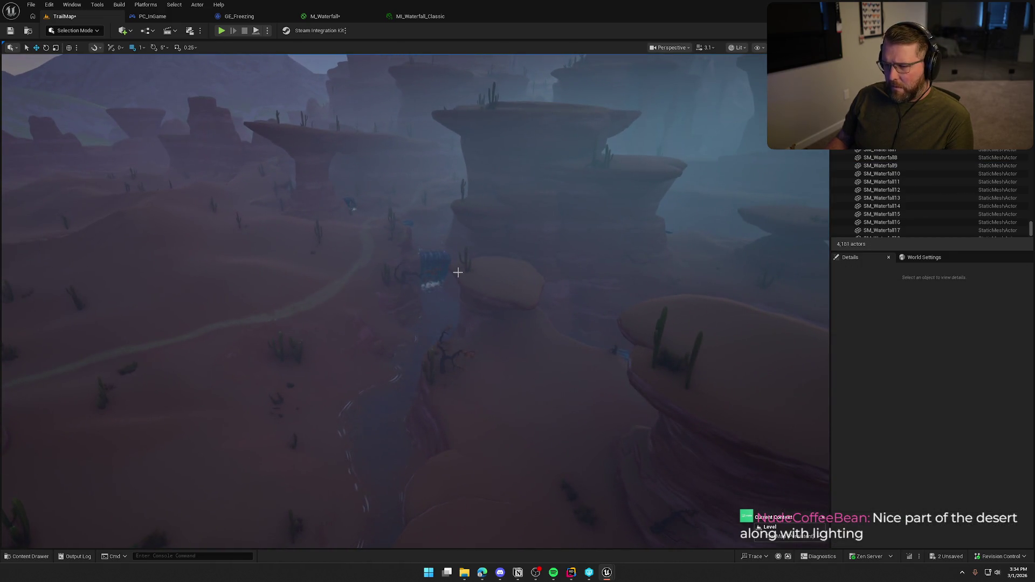
{"action": "key", "text": "ctrl+z"}
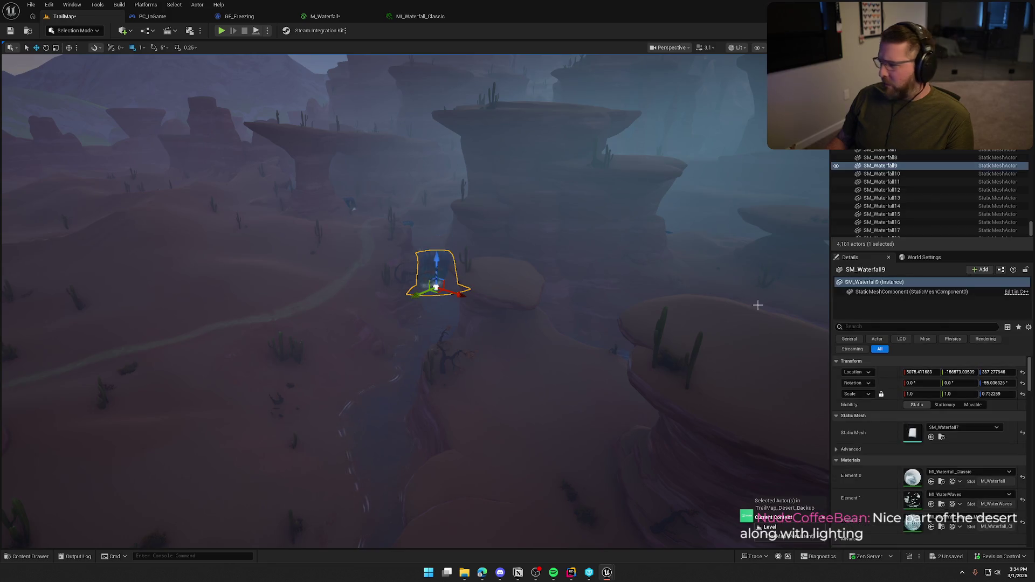
{"action": "left_click", "coordinate": [325, 16]}
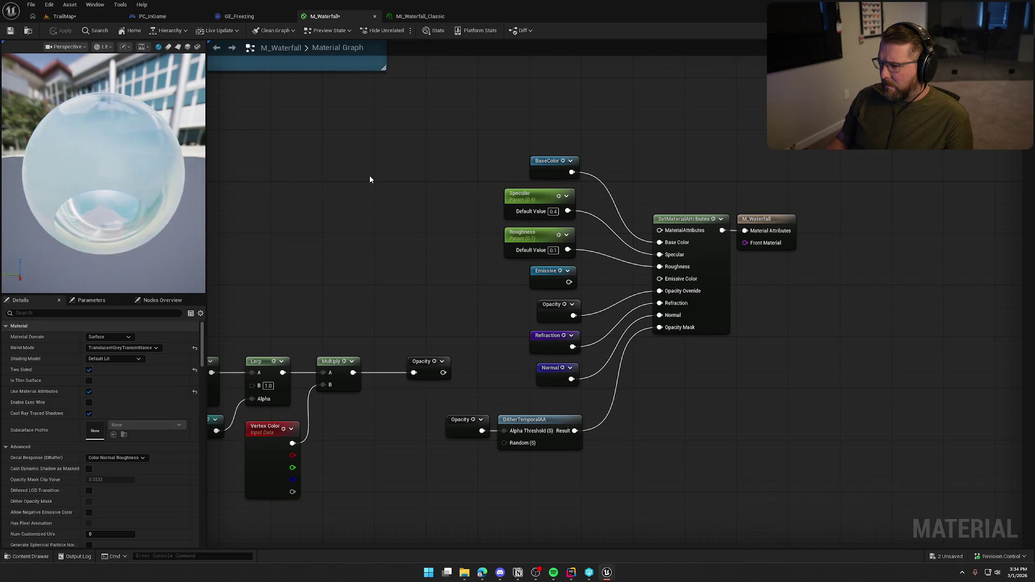
- Inspect the Lerp and EdgeBlend nodes, keeping TranslucentGreyTransmittance as the blend mode
{"action": "mouse_move", "coordinate": [369, 180]}
{"action": "left_mouse_down"}
{"action": "mouse_move", "coordinate": [552, 197]}
{"action": "mouse_move", "coordinate": [315, 203]}
{"action": "left_mouse_up"}
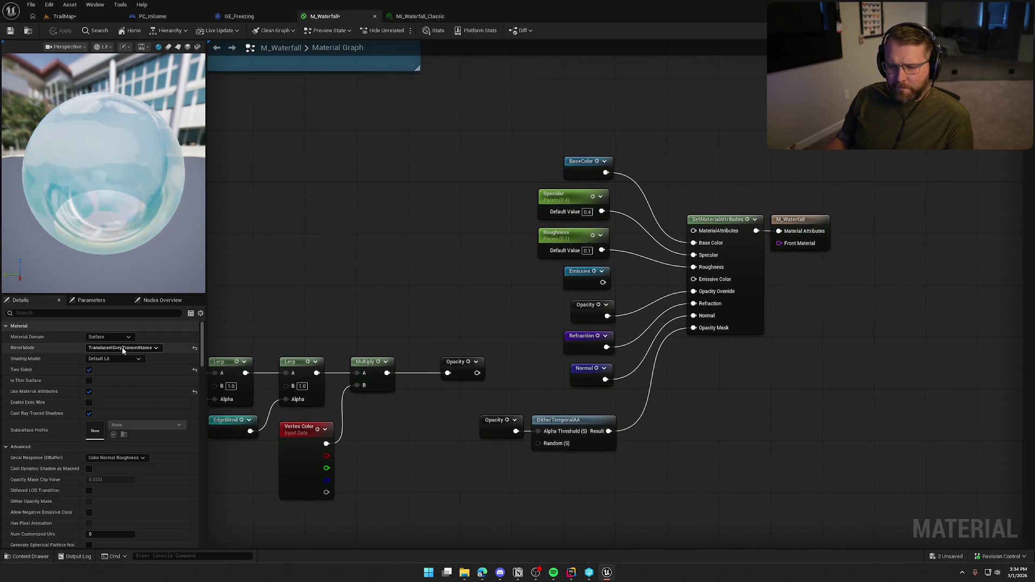
{"action": "left_click", "coordinate": [153, 349]}
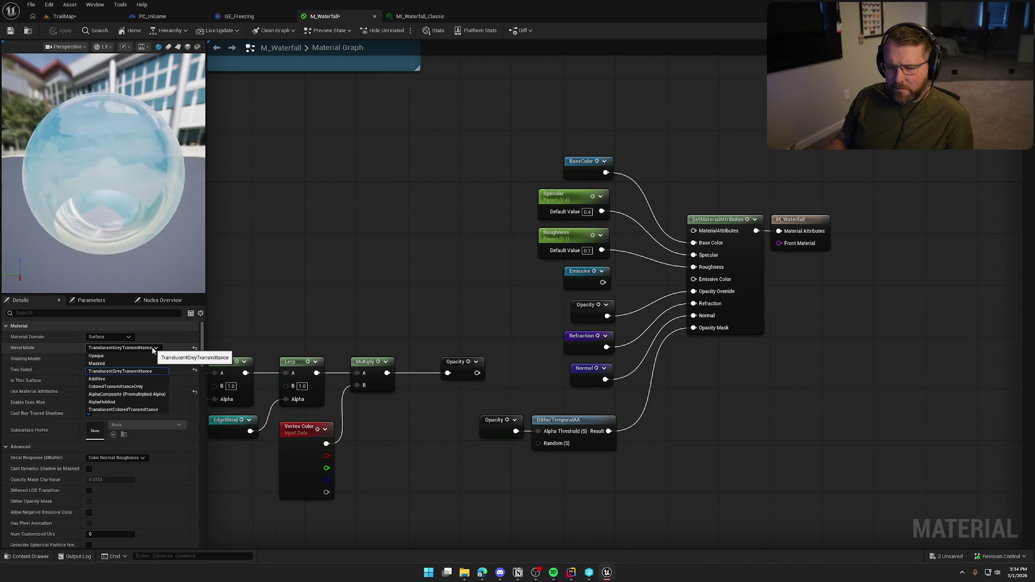
{"action": "left_click", "coordinate": [153, 349]}
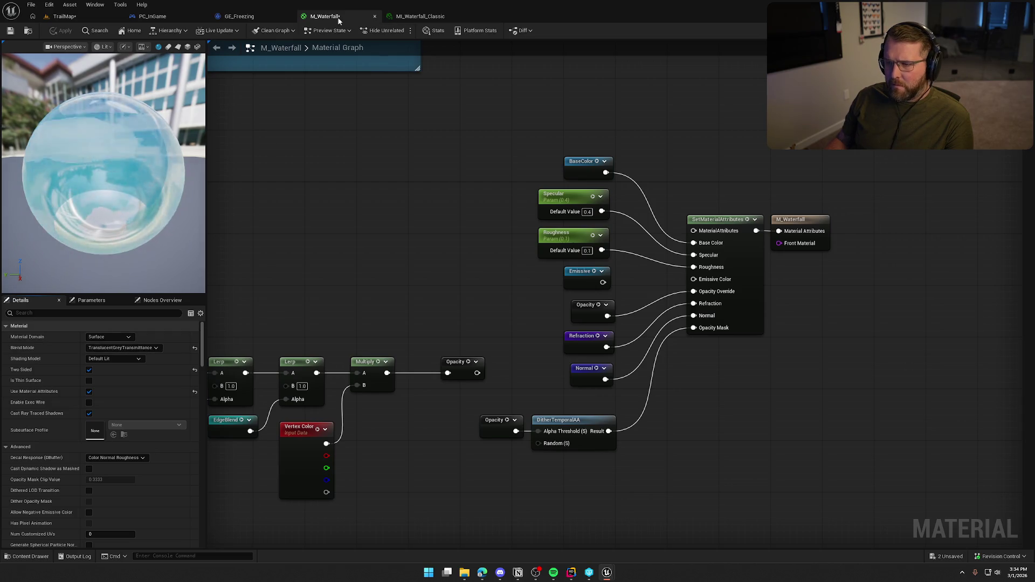
- Close the M_Waterfall and MI_Waterfall_Classic editors and return to the TrailMap level
{"action": "left_click", "coordinate": [375, 16]}
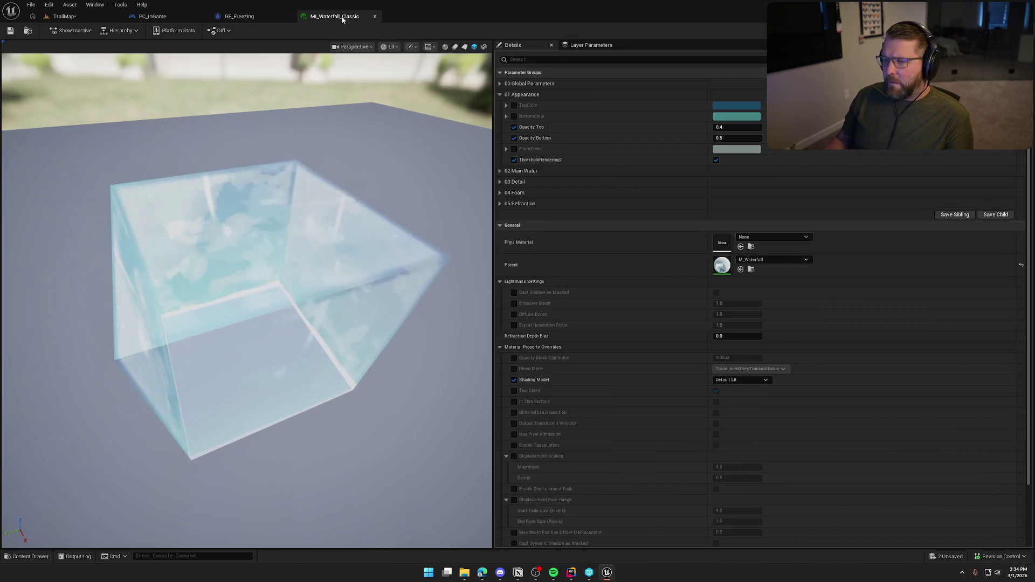
{"action": "left_click", "coordinate": [374, 16]}
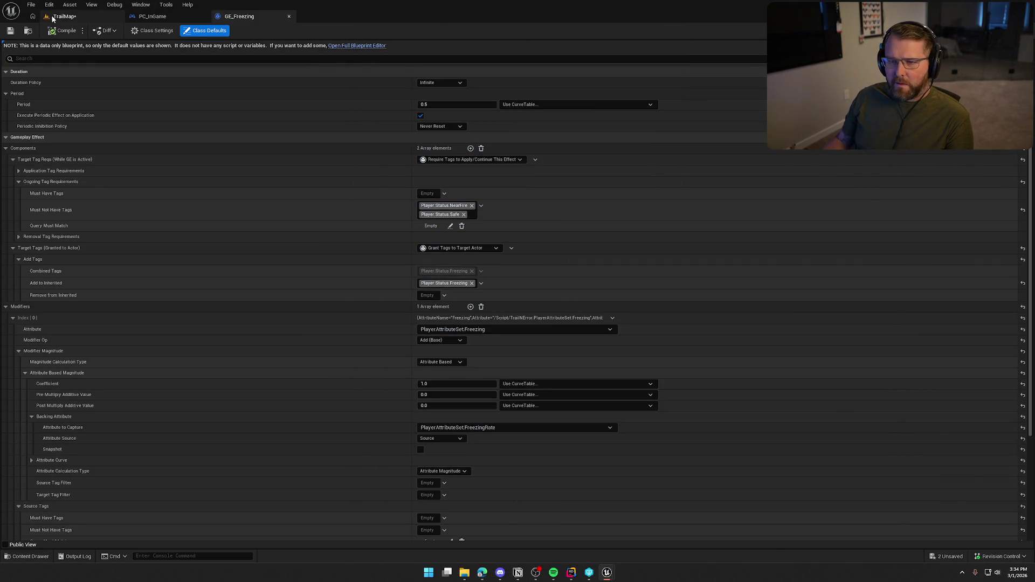
{"action": "left_click", "coordinate": [62, 16]}
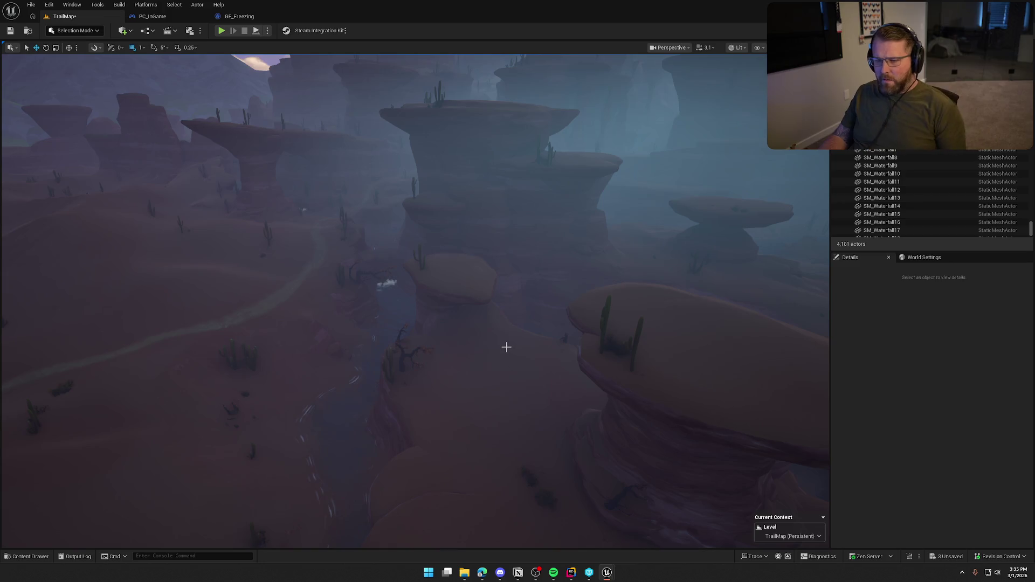
{"action": "mouse_move", "coordinate": [492, 311]}
{"action": "left_mouse_down"}
{"action": "mouse_move", "coordinate": [493, 245]}
{"action": "mouse_move", "coordinate": [474, 275]}
{"action": "left_mouse_up"}
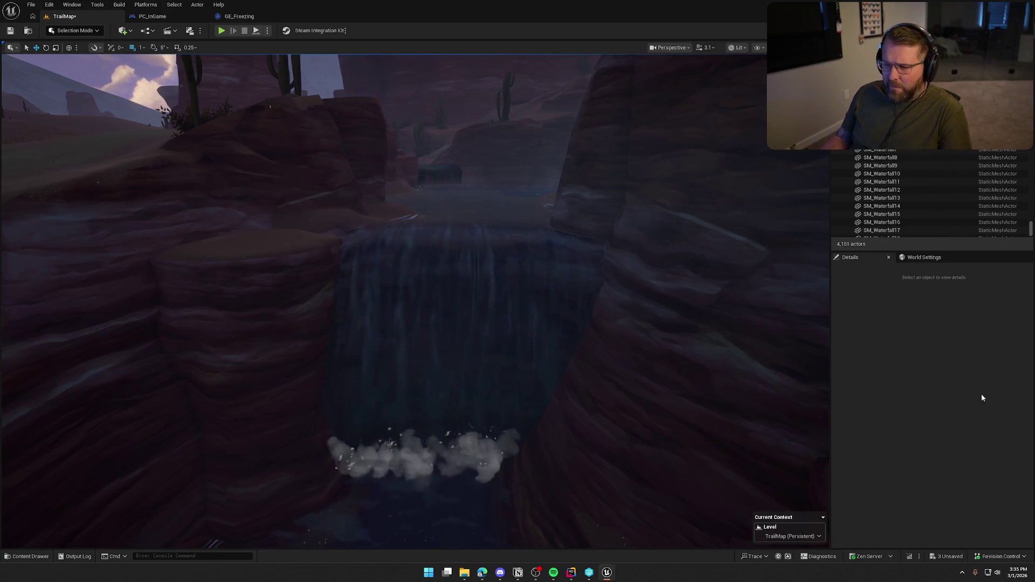
{"action": "key", "text": "s"}
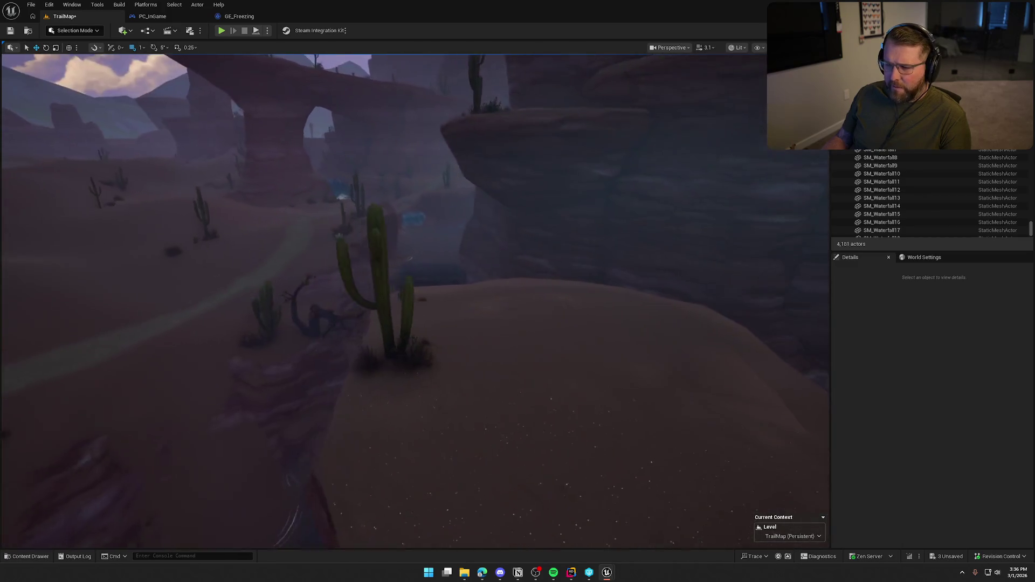
{"action": "key", "text": "s"}
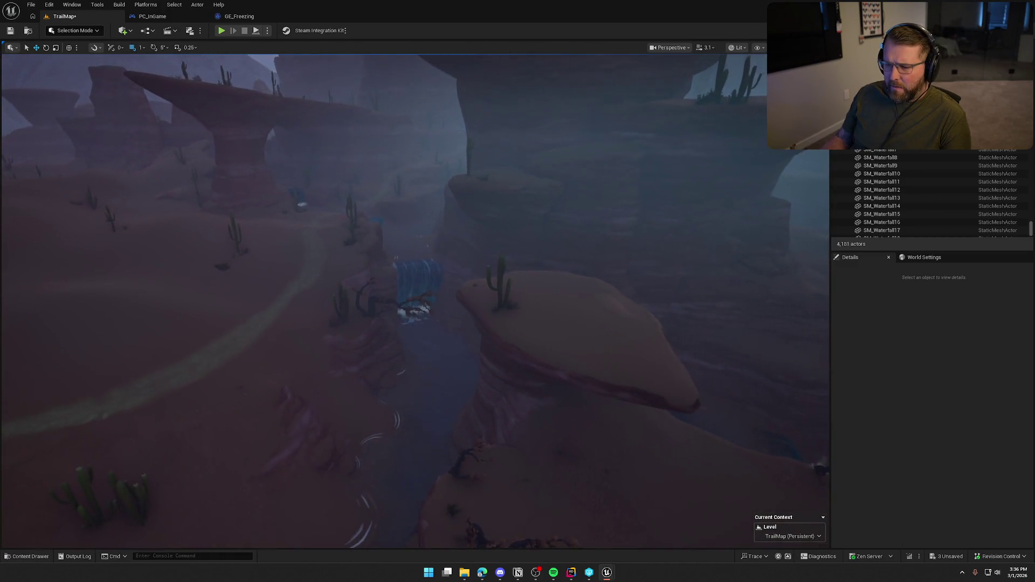
{"action": "key", "text": "w"}
{"action": "key", "text": "s"}
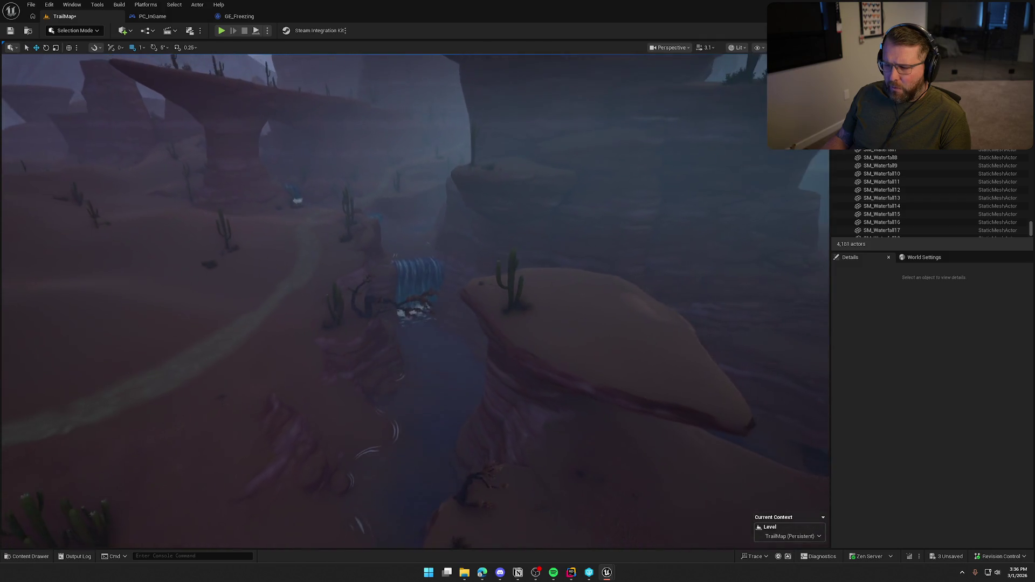
{"action": "key", "text": "w"}
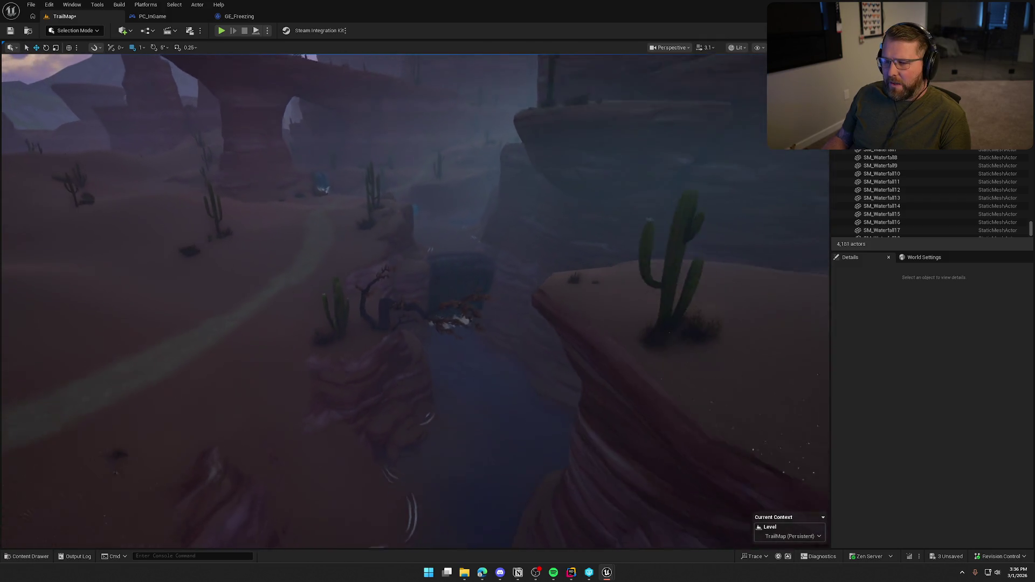
{"action": "key", "text": "s"}
{"action": "key", "text": "w"}
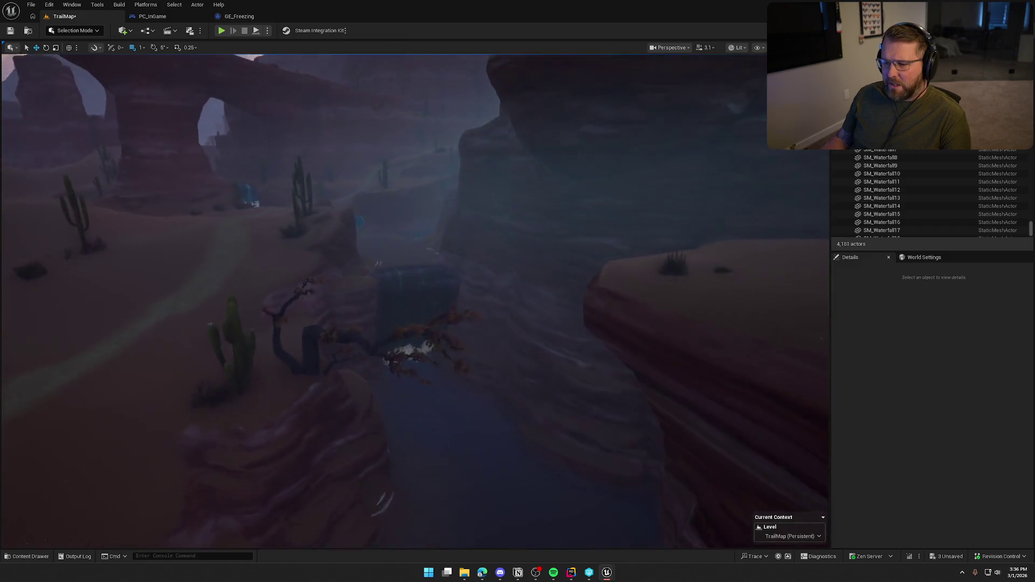
{"action": "key", "text": "w"}
{"action": "key", "text": "s"}
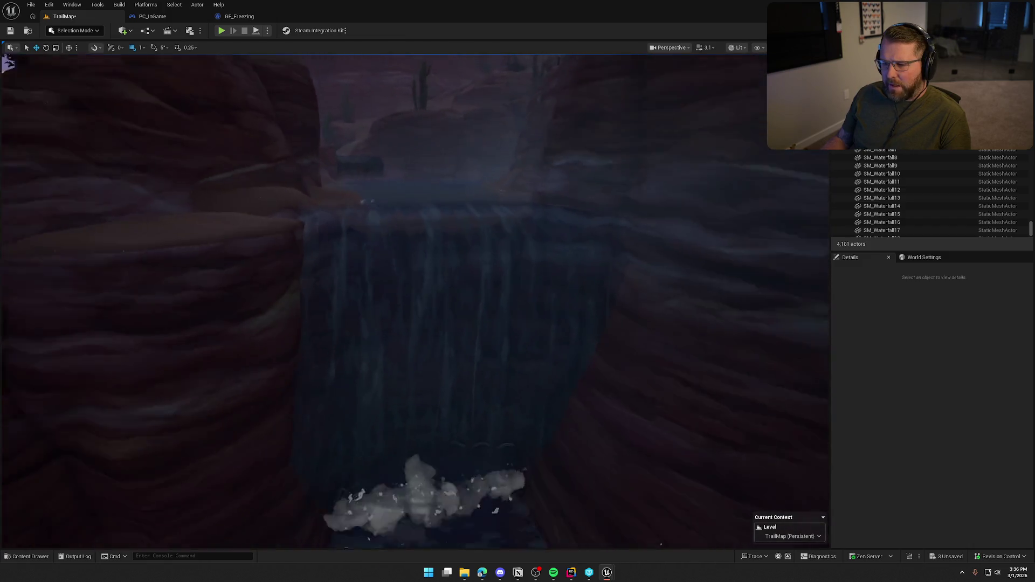
{"action": "key", "text": "s"}
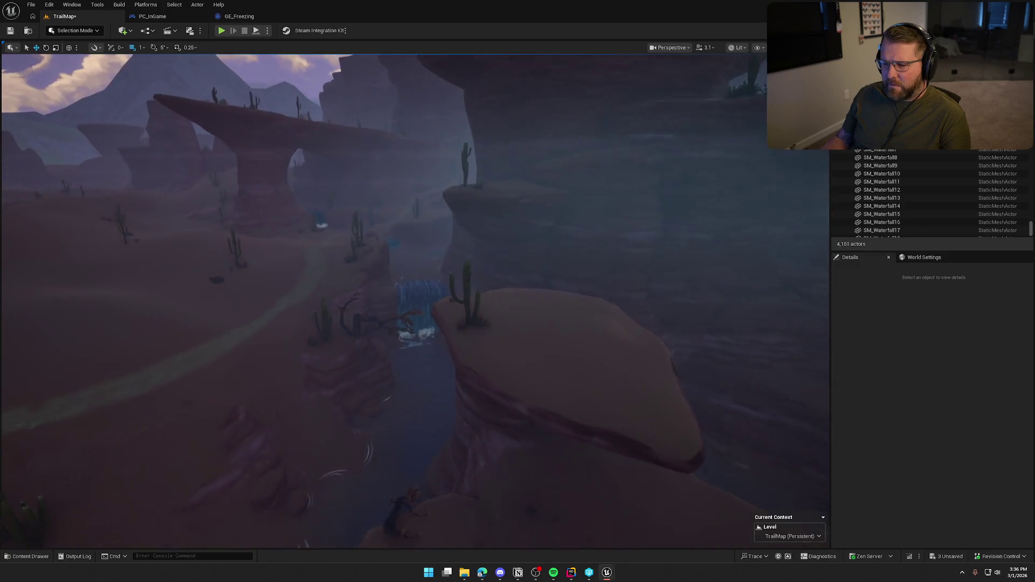
{"action": "key", "text": "q"}
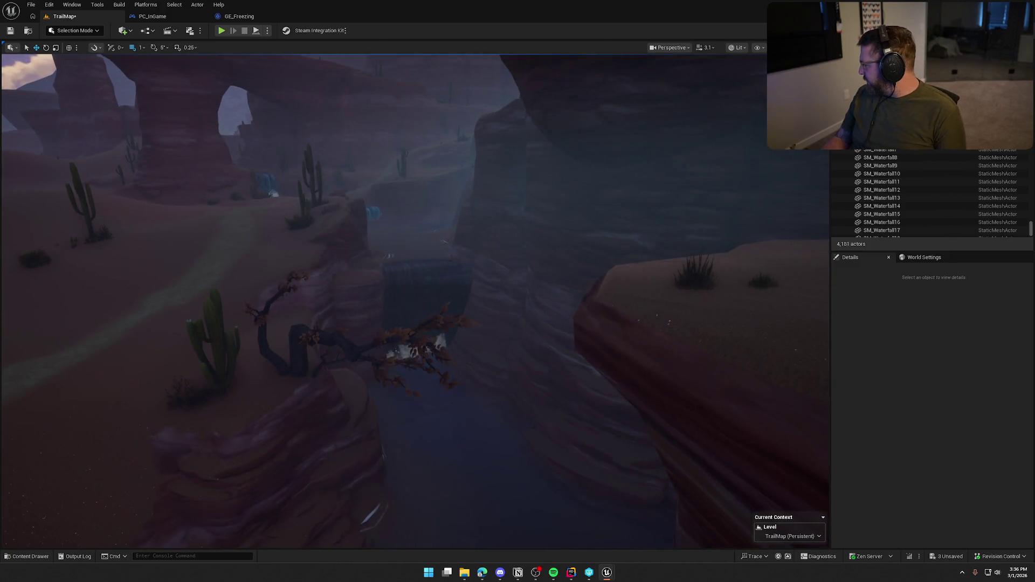
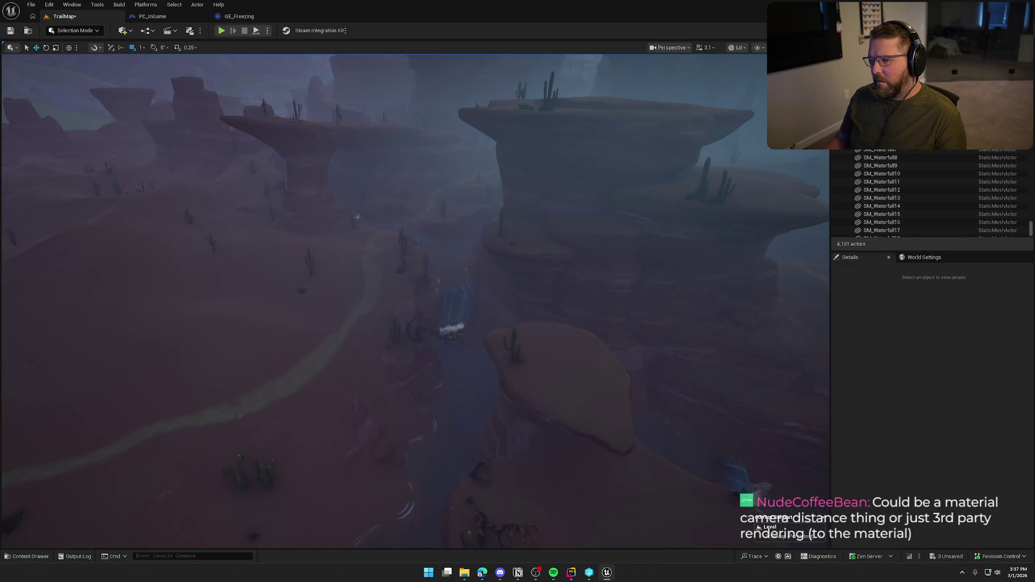
- Fly toward the waterfall, then pull back and rise to a wide canyon overview
{"action": "scroll", "coordinate": [605, 248], "scroll_direction": "down", "scroll_amount": 10}
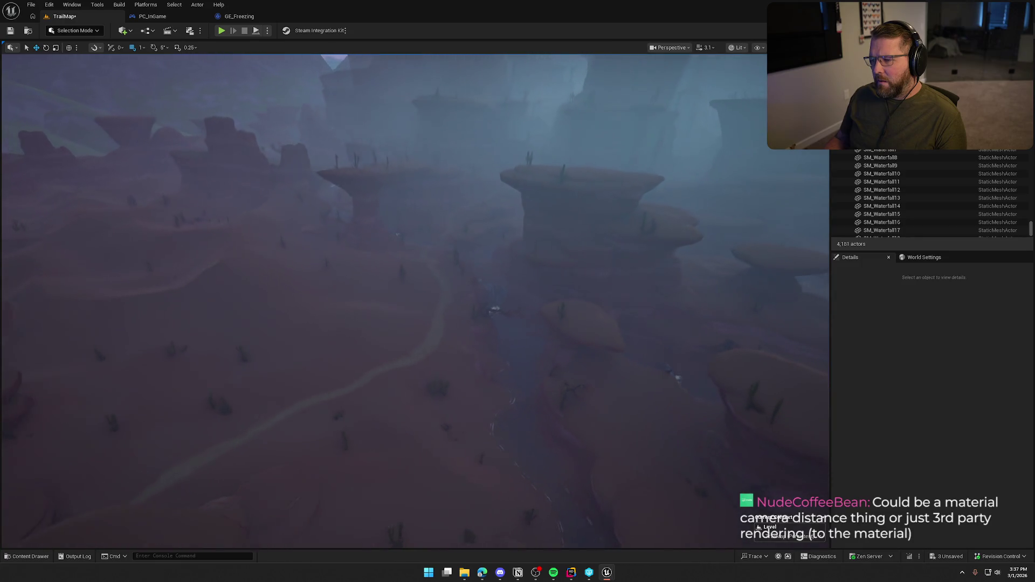
{"action": "key", "text": "w"}
{"action": "scroll", "coordinate": [415, 302], "scroll_direction": "up", "scroll_amount": 2}
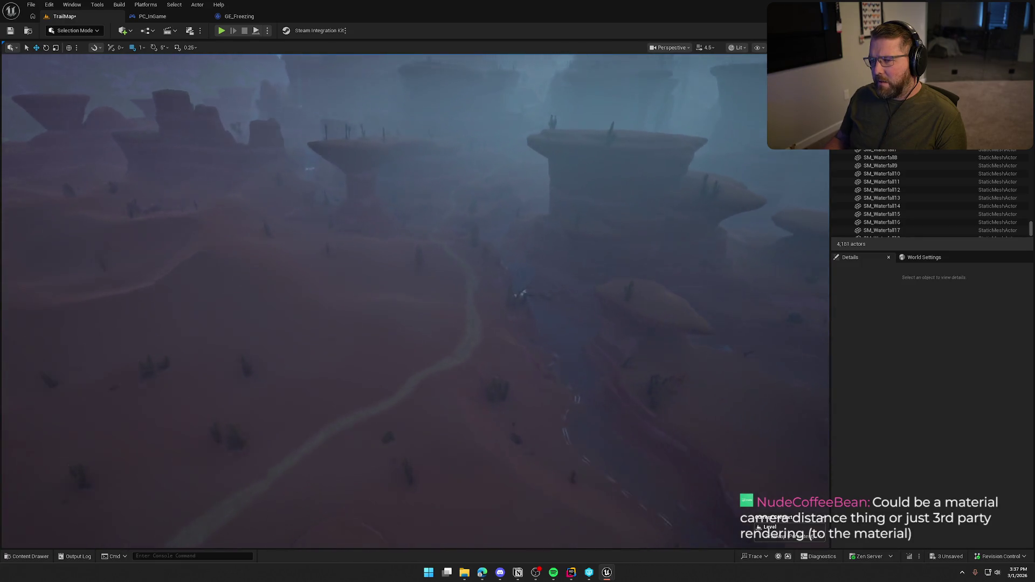
{"action": "scroll", "coordinate": [415, 302], "scroll_direction": "up", "scroll_amount": 2}
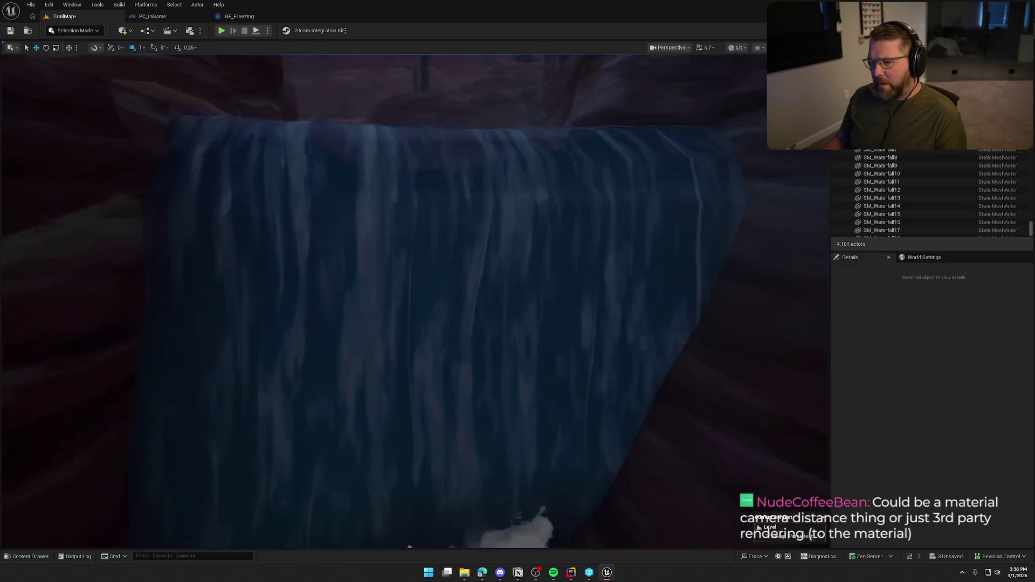
{"action": "key", "text": "s"}
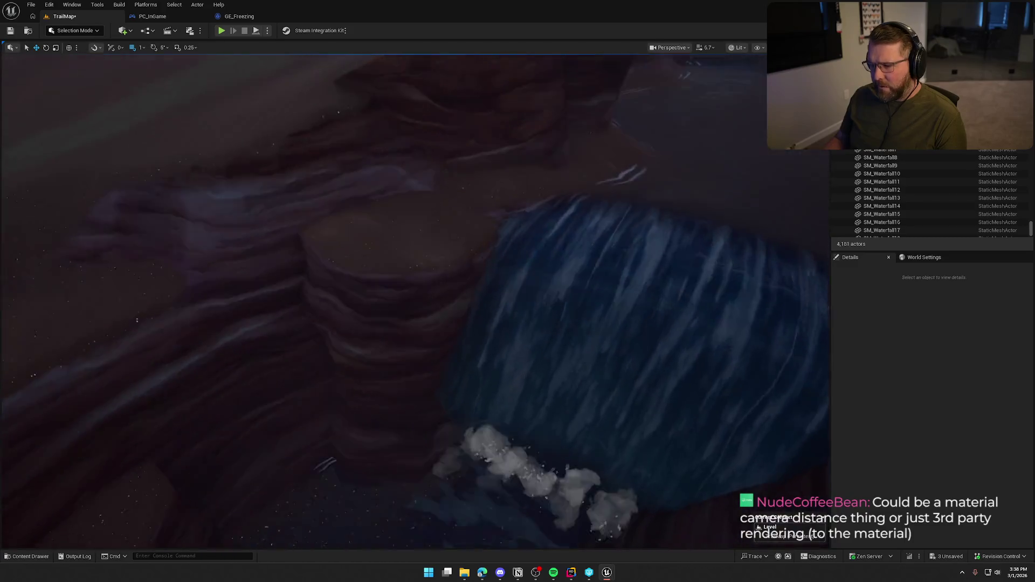
{"action": "key", "text": "s"}
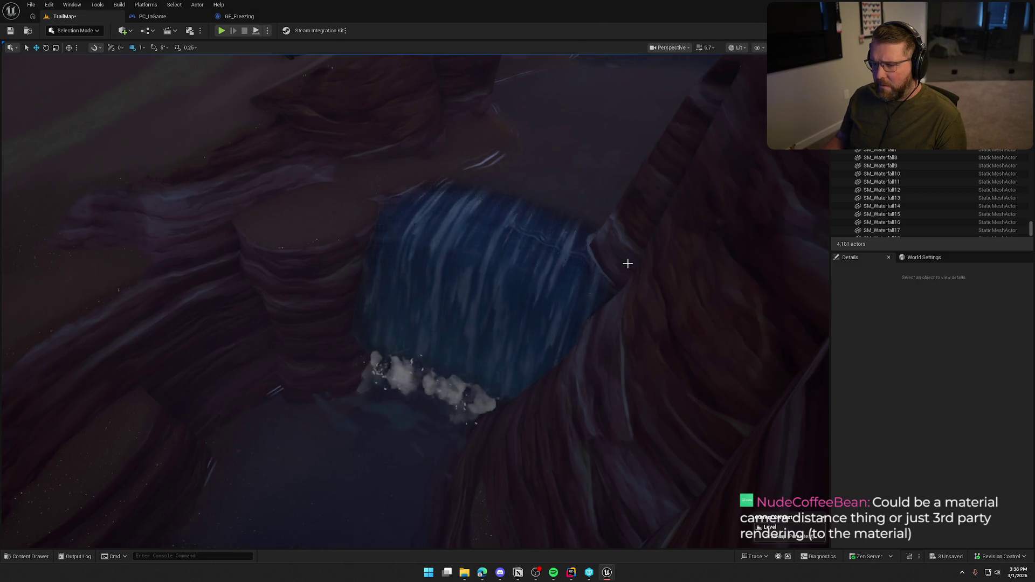
{"action": "key", "text": "s"}
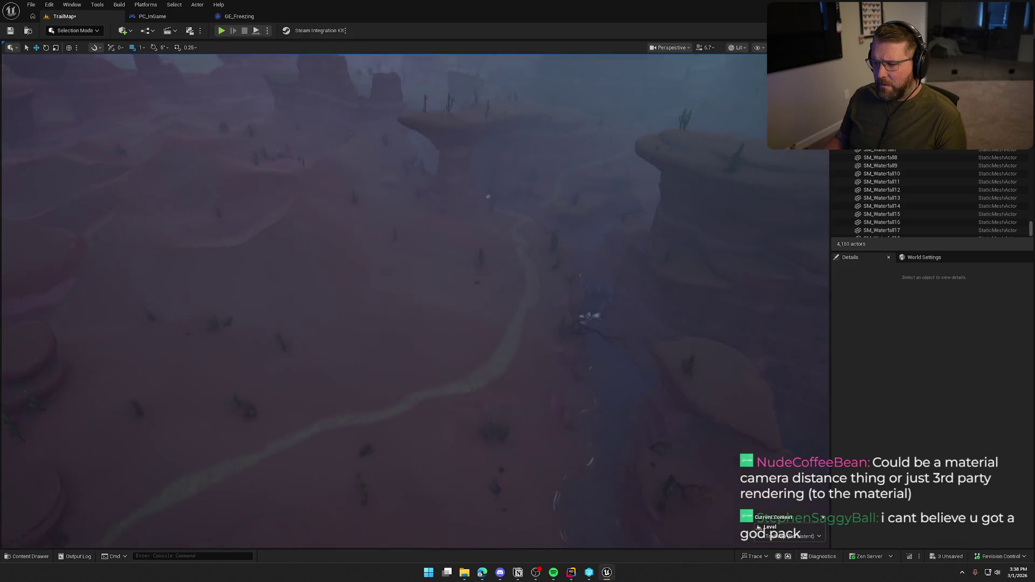
{"action": "key", "text": "s"}
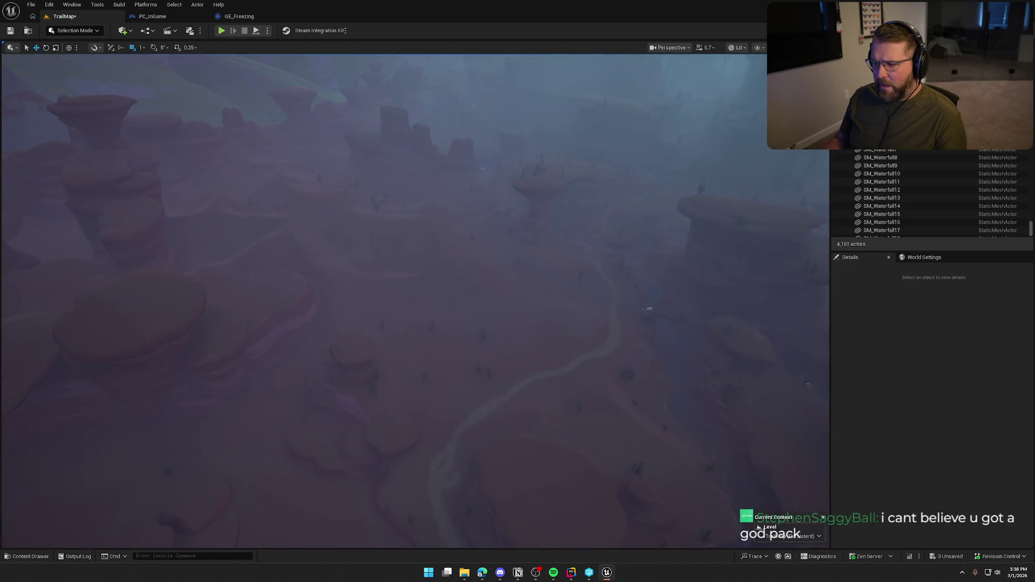
- Fly back down close to the waterfall's splash foam at the river
{"action": "key", "text": "w"}
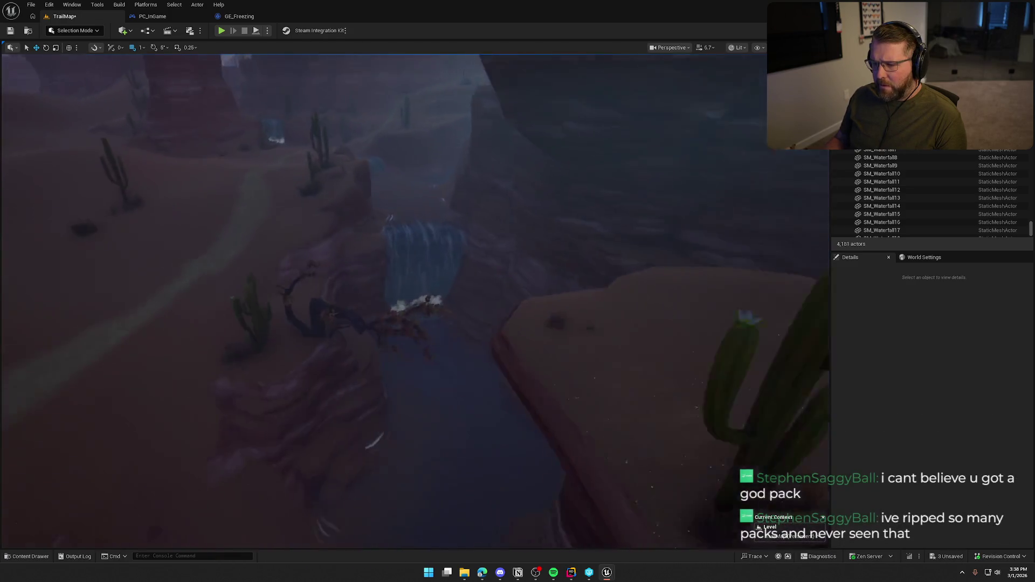
{"action": "key", "text": "w"}
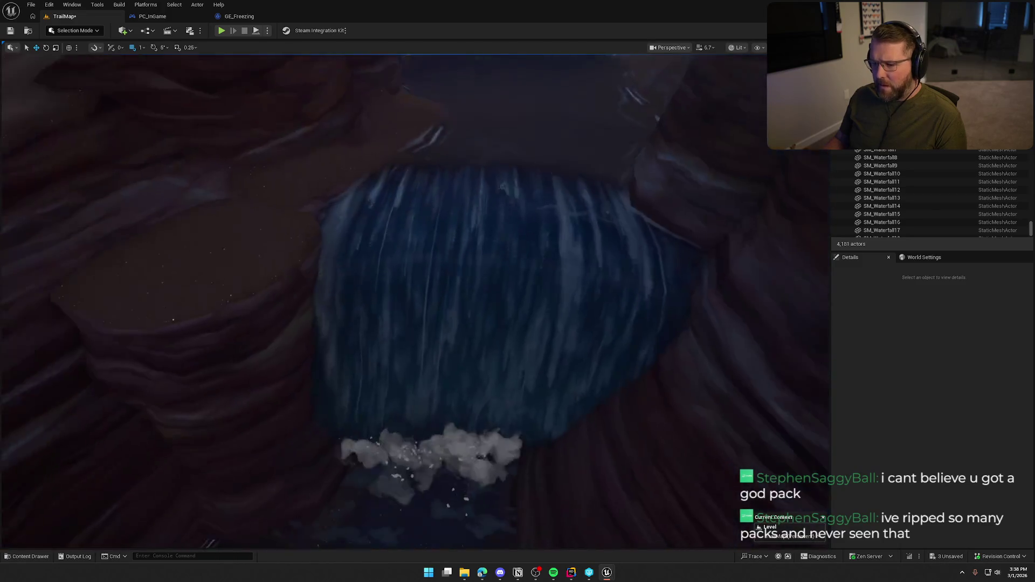
{"action": "key", "text": "s"}
{"action": "key", "text": "w"}
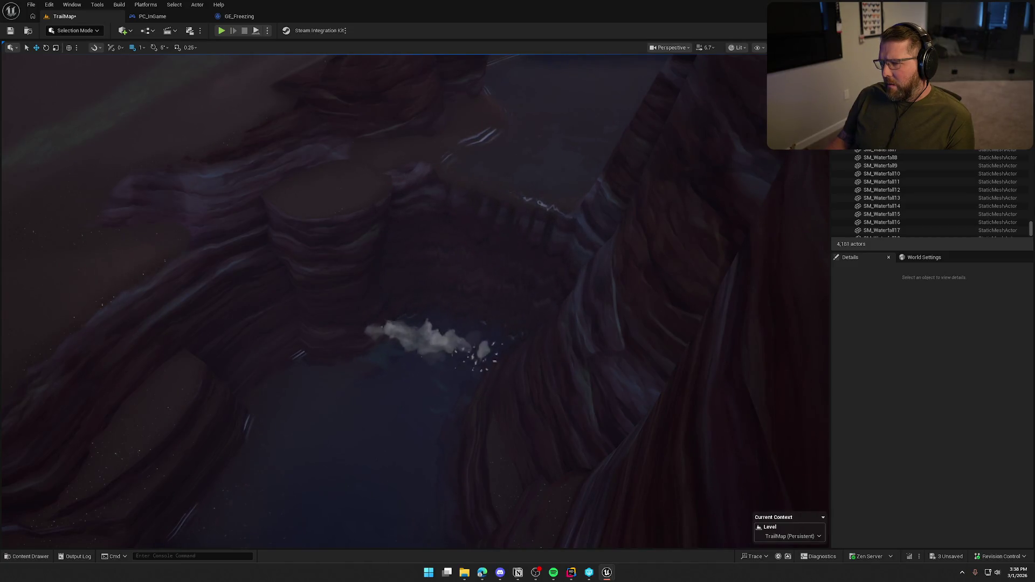
{"action": "left_click_drag", "start_coordinate": [541, 267], "coordinate": [542, 267]}
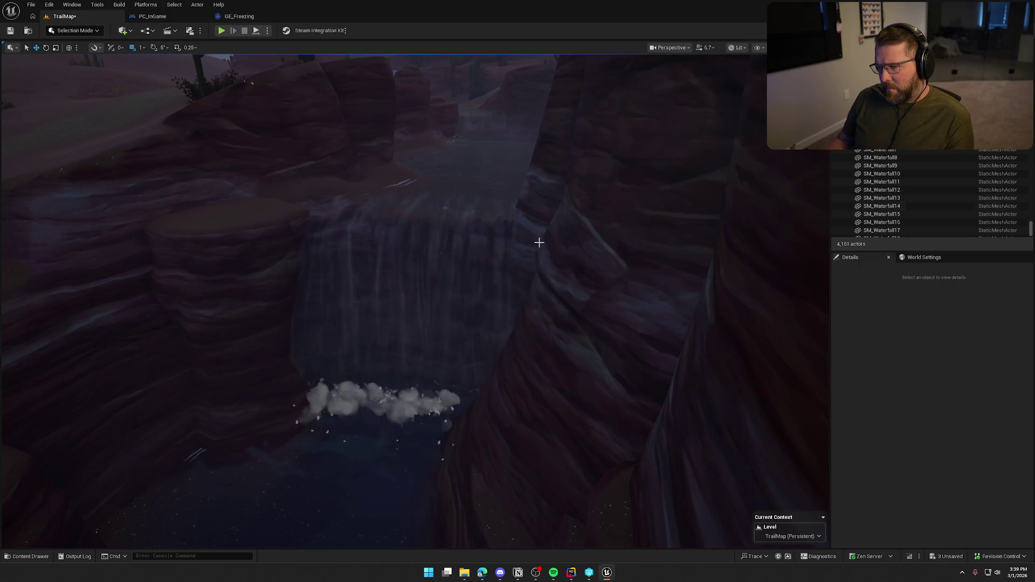
- Zoom in on the compiled waterfall and its foam, then back out to an aerial canyon view
{"action": "scroll", "coordinate": [561, 240], "scroll_direction": "down", "scroll_amount": 1}
{"action": "scroll", "coordinate": [414, 301], "scroll_direction": "down", "scroll_amount": 10}
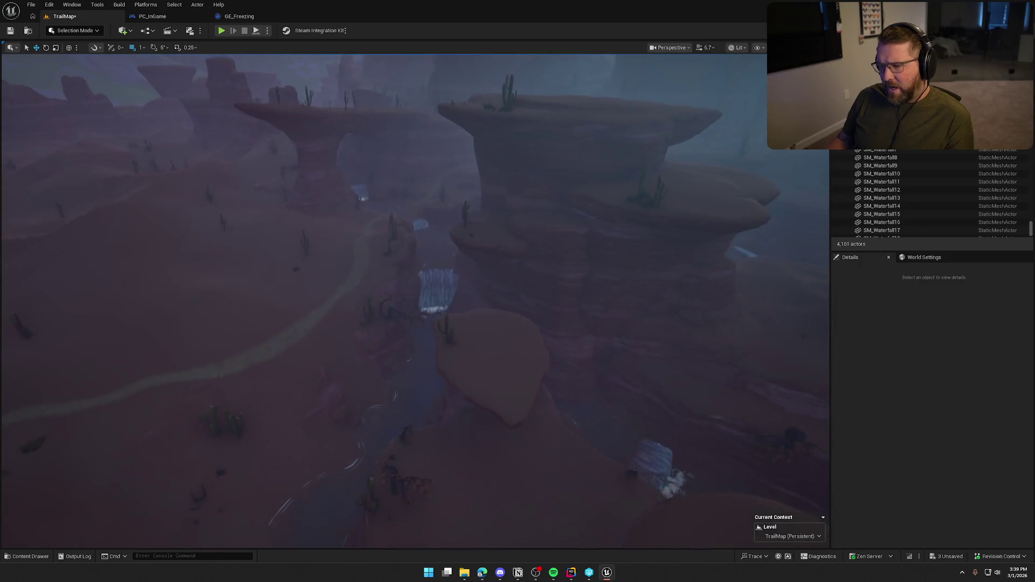
{"action": "scroll", "coordinate": [420, 280], "scroll_direction": "up", "scroll_amount": 10}
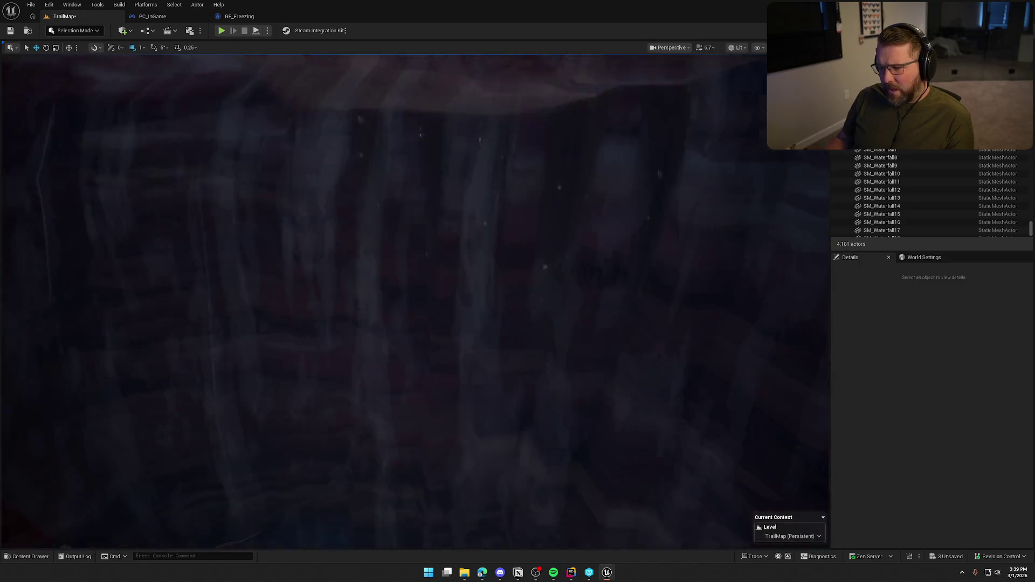
{"action": "scroll", "coordinate": [415, 301], "scroll_direction": "down", "scroll_amount": 4}
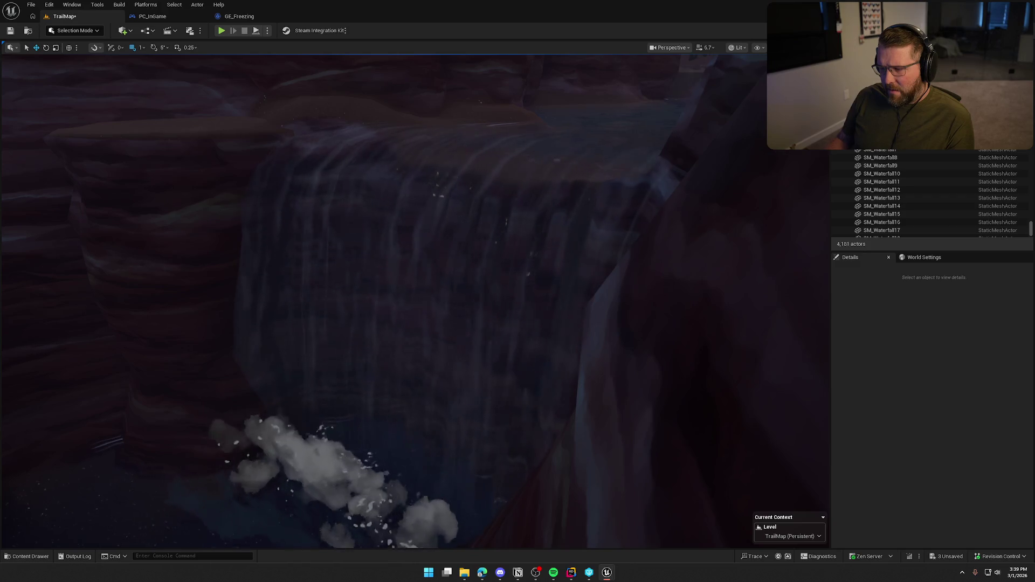
{"action": "scroll", "coordinate": [415, 300], "scroll_direction": "down", "scroll_amount": 8}
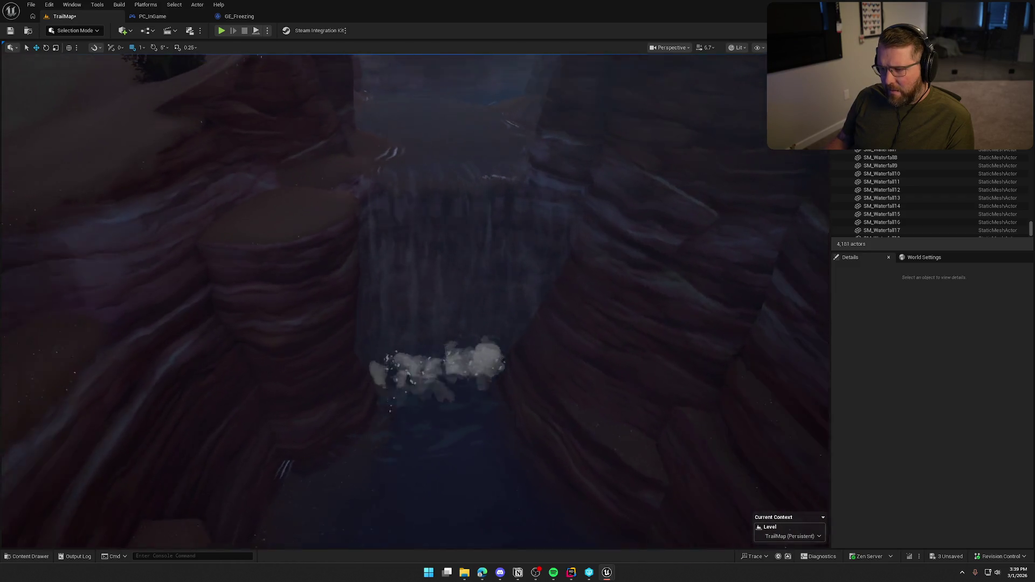
{"action": "scroll", "coordinate": [446, 302], "scroll_direction": "down", "scroll_amount": 6}
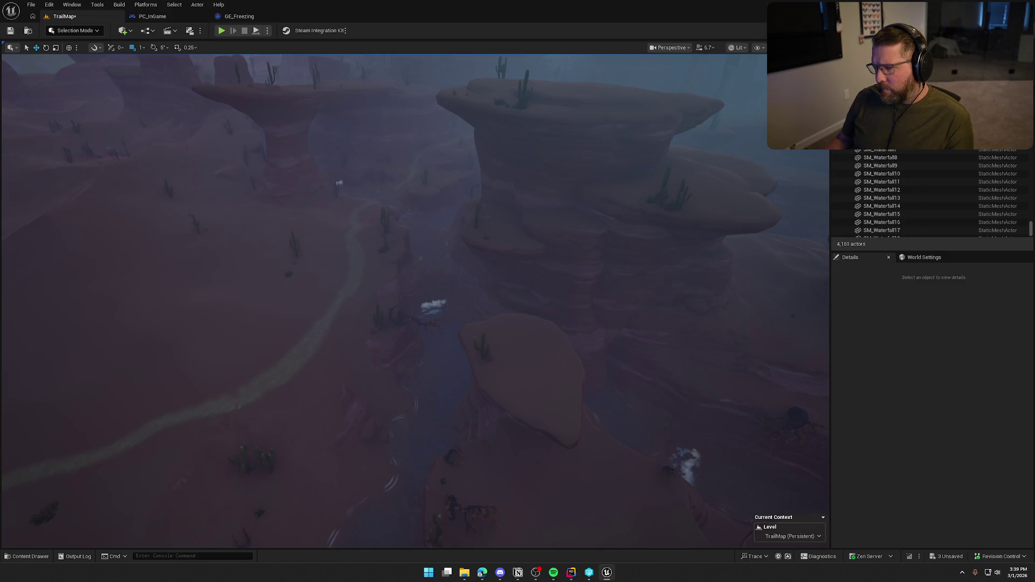
{"action": "scroll", "coordinate": [554, 342], "scroll_direction": "up", "scroll_amount": 5}
{"action": "scroll", "coordinate": [554, 342], "scroll_direction": "up", "scroll_amount": 5}
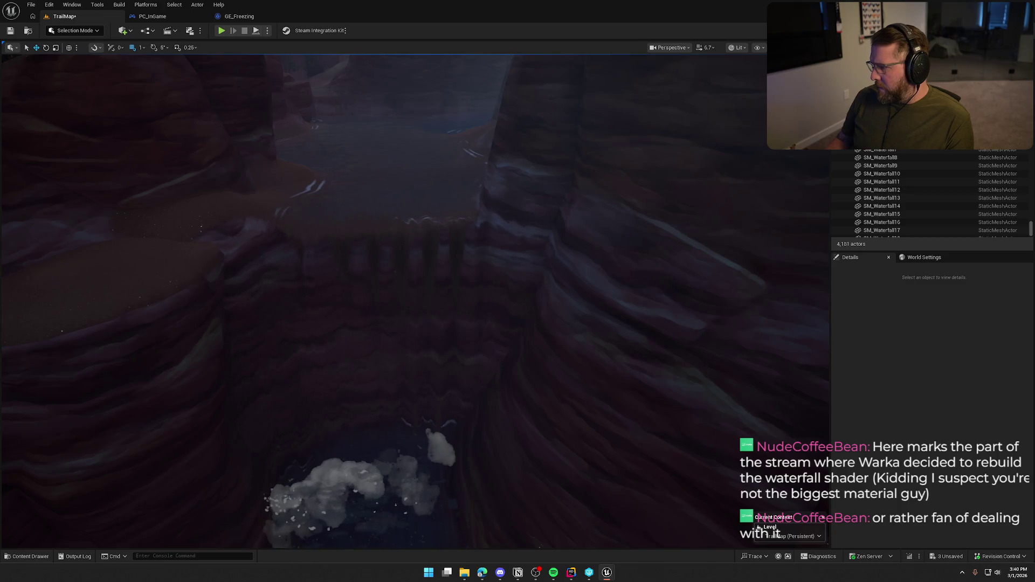
{"action": "left_click_drag", "start_coordinate": [525, 299], "coordinate": [524, 299]}
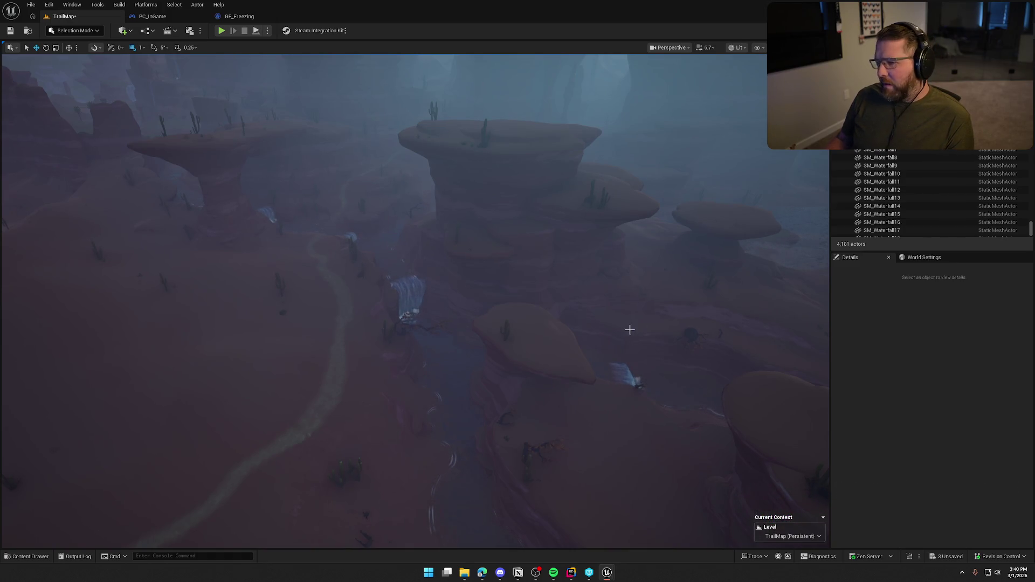
{"action": "mouse_move", "coordinate": [594, 313]}
{"action": "left_mouse_down"}
{"action": "mouse_move", "coordinate": [571, 302]}
{"action": "mouse_move", "coordinate": [571, 345]}
{"action": "mouse_move", "coordinate": [488, 323]}
{"action": "left_mouse_up"}
{"action": "left_click", "coordinate": [423, 302]}
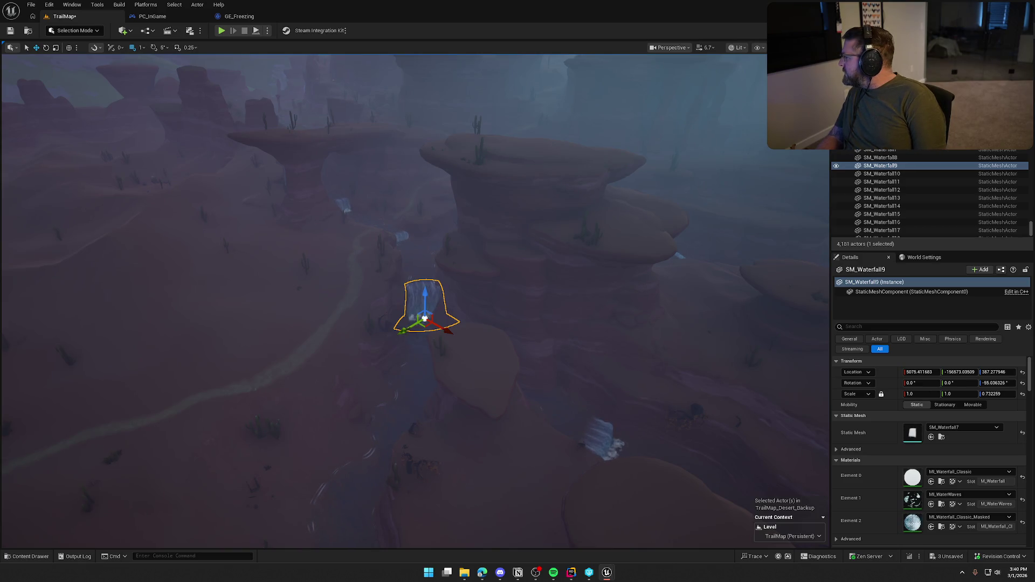
- Open MI_Waterfall_Classic_Masked from SM_Waterfall9's Details material list
{"action": "double_click", "coordinate": [912, 522]}
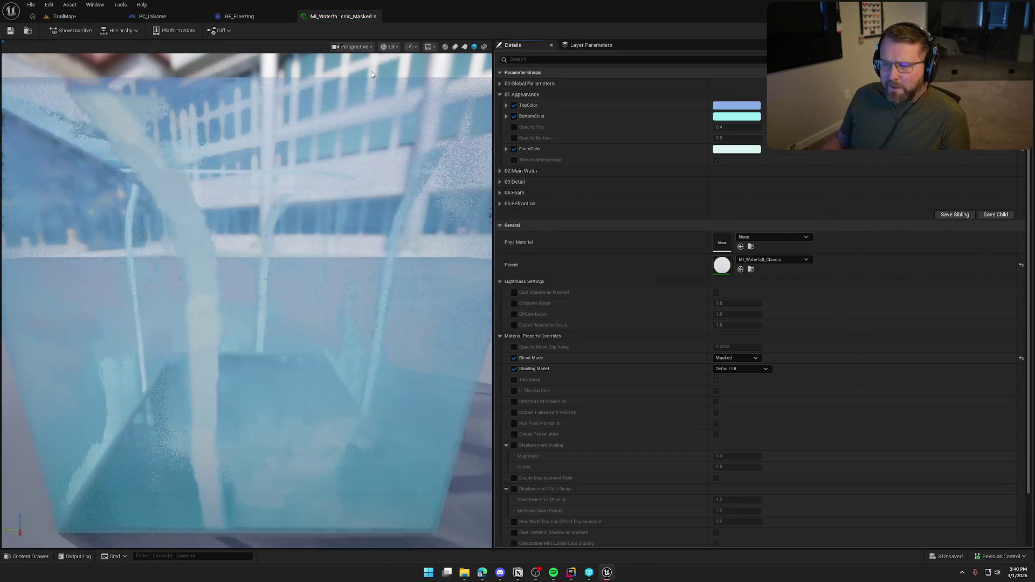
- Float the MI_Waterfall editor in its own window and switch back to the TrailMap tab
{"action": "mouse_move", "coordinate": [329, 20]}
{"action": "left_mouse_down"}
{"action": "mouse_move", "coordinate": [711, 97]}
{"action": "mouse_move", "coordinate": [1034, 97]}
{"action": "left_mouse_up"}
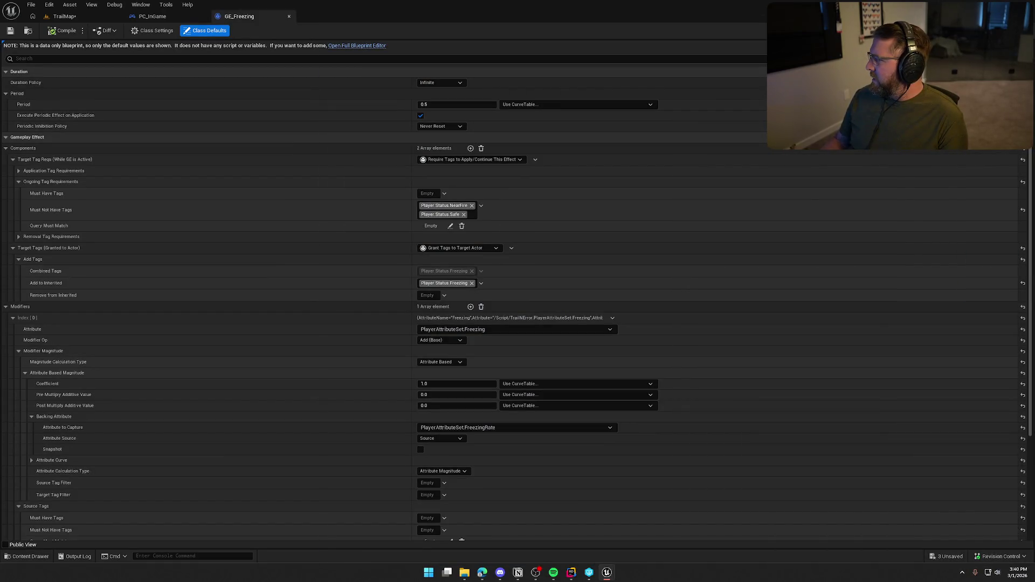
{"action": "left_click", "coordinate": [64, 16]}
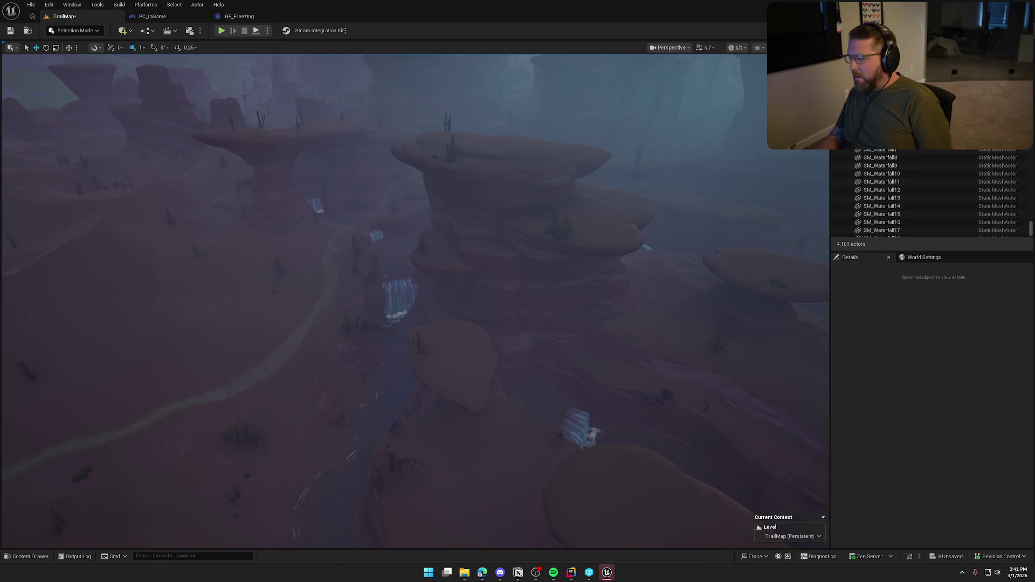
- Fly down to the canyon floor in front of the central waterfall, framing sky and mountains
{"action": "key", "text": "a"}
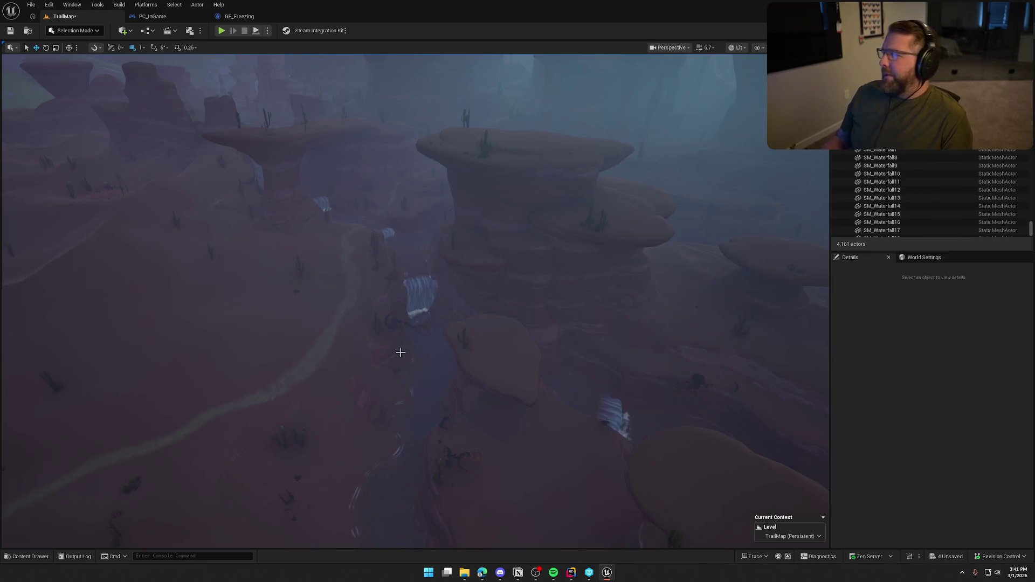
{"action": "mouse_move", "coordinate": [422, 341]}
{"action": "left_mouse_down"}
{"action": "mouse_move", "coordinate": [404, 323]}
{"action": "mouse_move", "coordinate": [418, 215]}
{"action": "mouse_move", "coordinate": [345, 253]}
{"action": "mouse_move", "coordinate": [318, 253]}
{"action": "mouse_move", "coordinate": [318, 232]}
{"action": "left_mouse_up"}
{"action": "left_click_drag", "start_coordinate": [455, 344], "coordinate": [455, 409]}
{"action": "left_click_drag", "start_coordinate": [554, 307], "coordinate": [563, 307]}
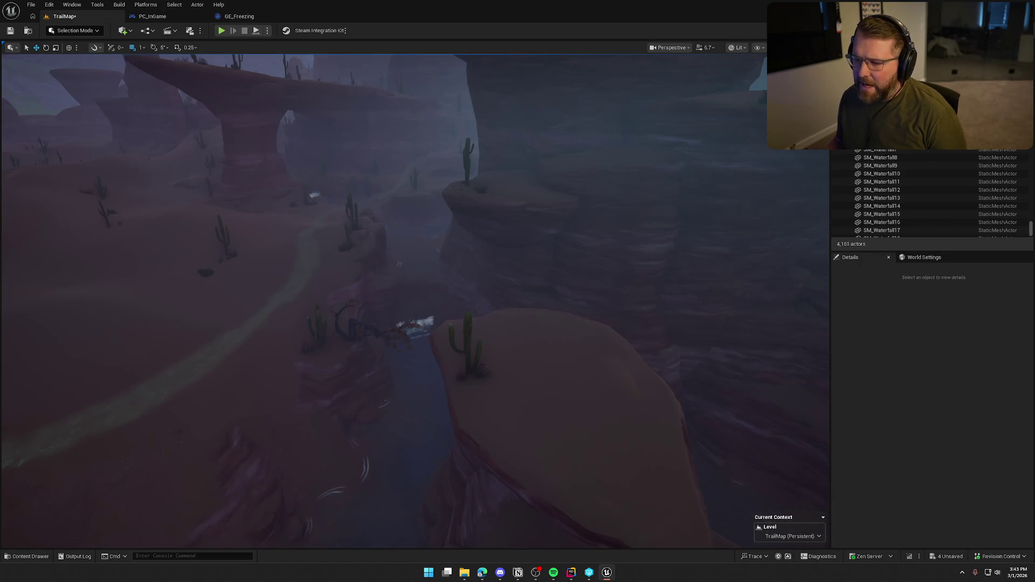
{"action": "scroll", "coordinate": [545, 262], "scroll_direction": "down", "scroll_amount": 5}
{"action": "scroll", "coordinate": [415, 301], "scroll_direction": "up", "scroll_amount": 5}
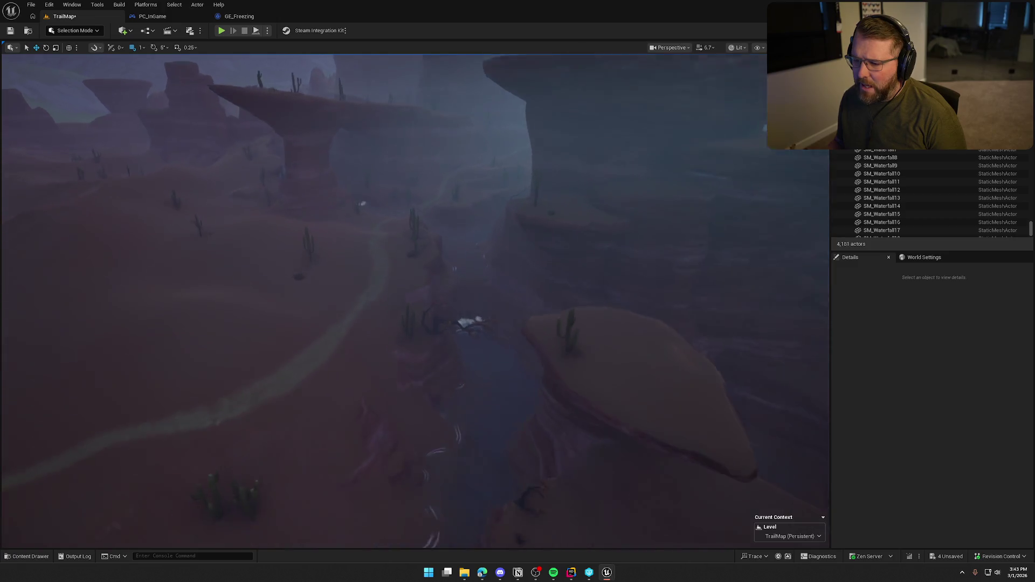
{"action": "scroll", "coordinate": [415, 301], "scroll_direction": "down", "scroll_amount": 5}
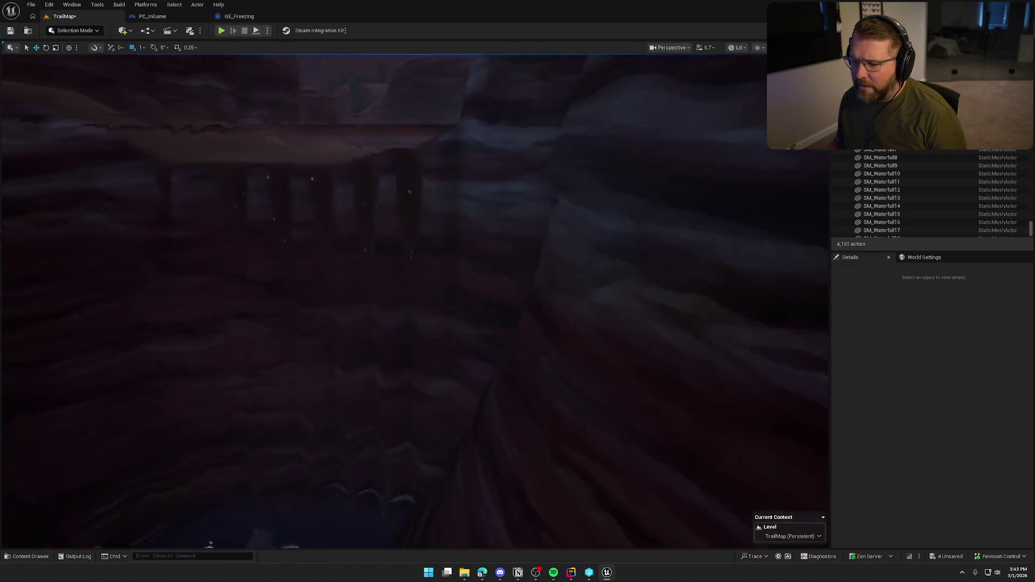
{"action": "scroll", "coordinate": [415, 301], "scroll_direction": "up", "scroll_amount": 5}
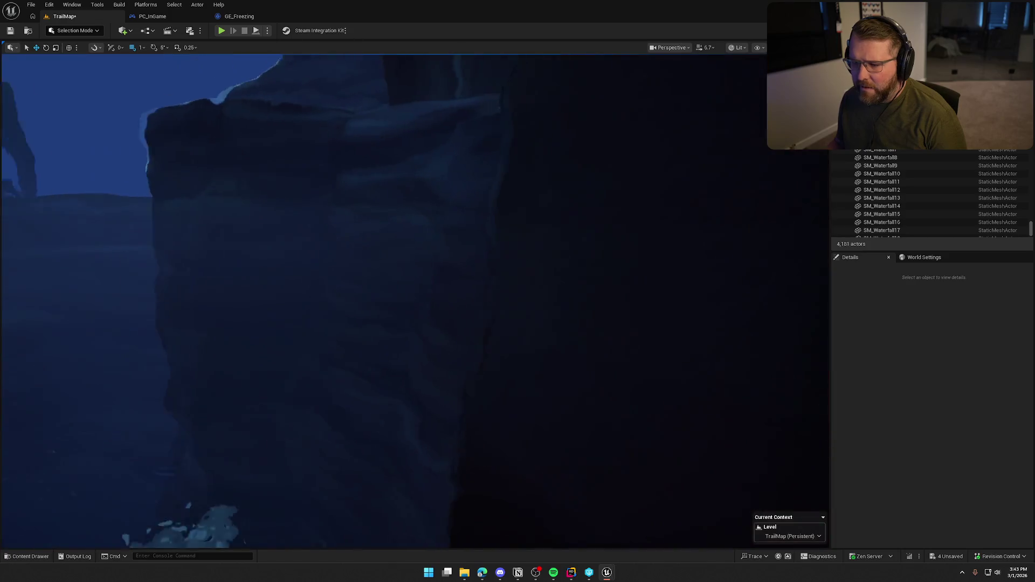
{"action": "scroll", "coordinate": [415, 300], "scroll_direction": "down", "scroll_amount": 5}
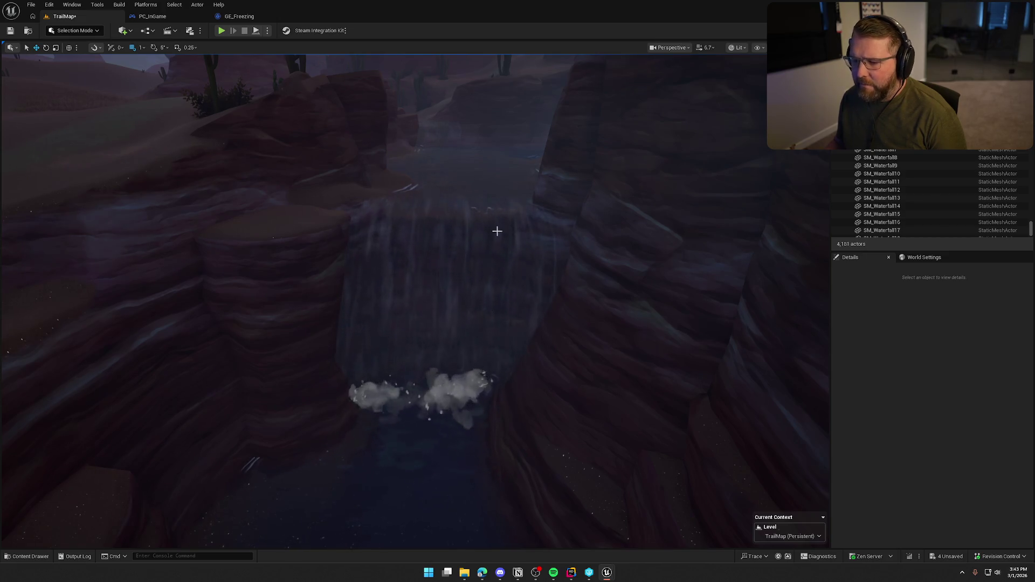
{"action": "scroll", "coordinate": [494, 268], "scroll_direction": "up", "scroll_amount": 5}
{"action": "scroll", "coordinate": [415, 302], "scroll_direction": "down", "scroll_amount": 5}
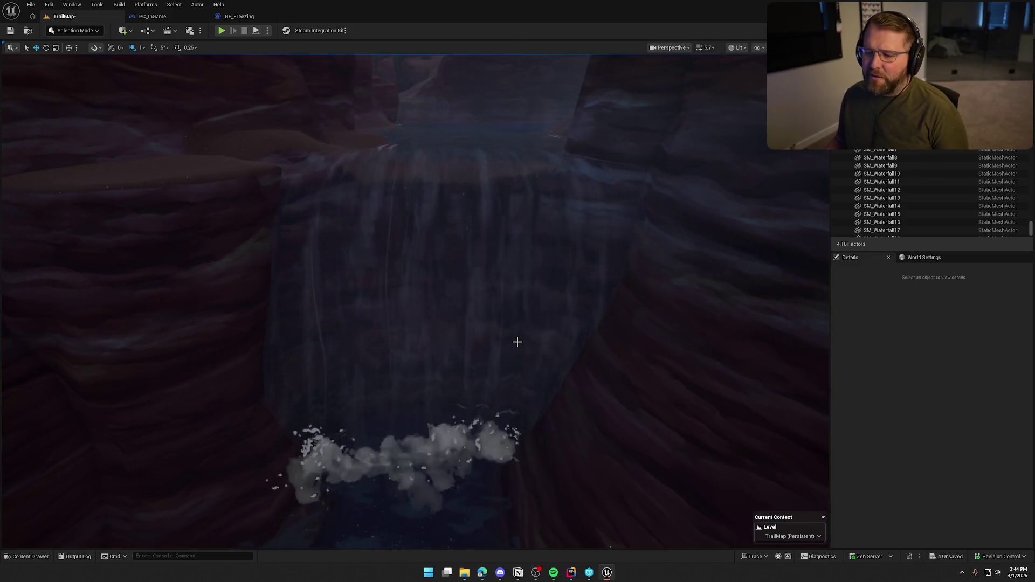
{"action": "left_click_drag", "start_coordinate": [515, 341], "coordinate": [515, 302]}
{"action": "scroll", "coordinate": [444, 298], "scroll_direction": "down", "scroll_amount": 4}
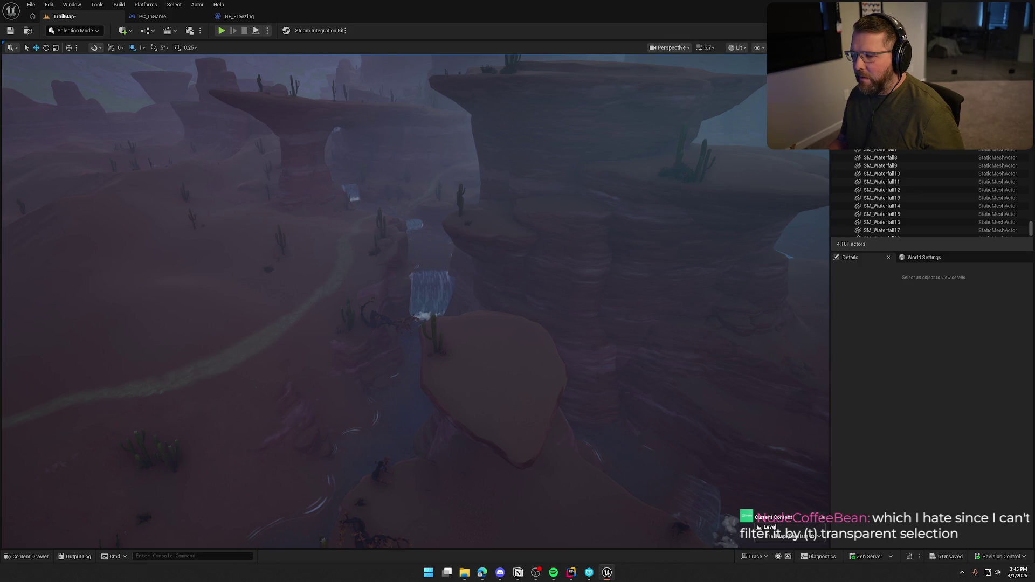
{"action": "key", "text": "w"}
{"action": "left_click_drag", "start_coordinate": [720, 250], "coordinate": [721, 249]}
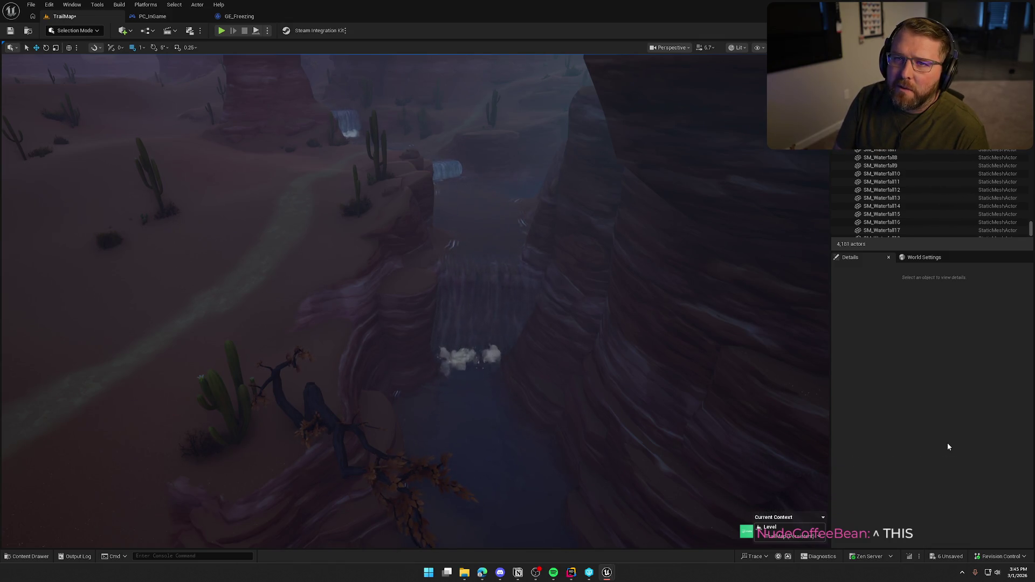
{"action": "left_click_drag", "start_coordinate": [522, 279], "coordinate": [520, 272]}
{"action": "scroll", "coordinate": [522, 280], "scroll_direction": "down", "scroll_amount": 1}
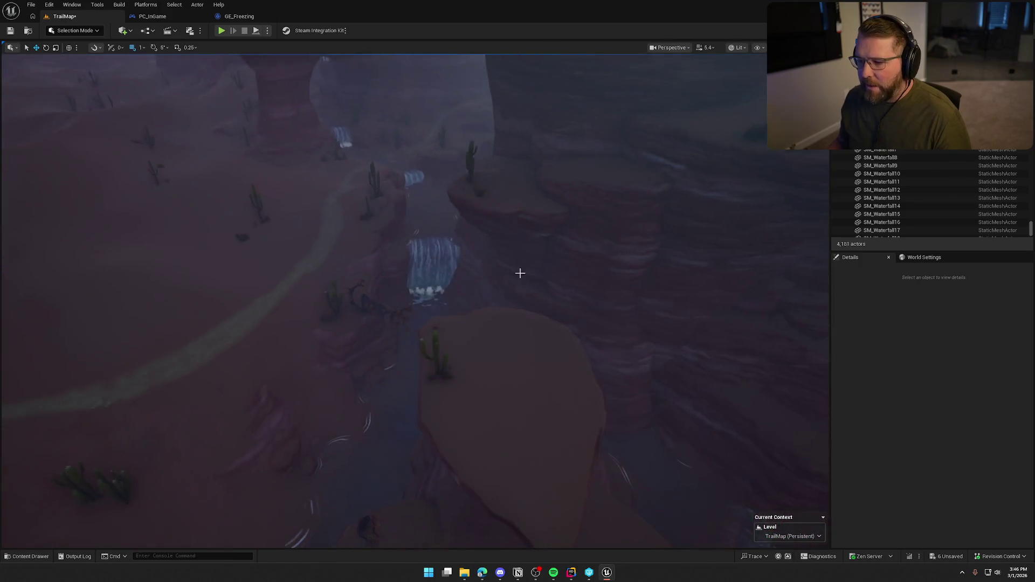
{"action": "left_click_drag", "start_coordinate": [430, 261], "coordinate": [447, 263]}
{"action": "left_click_drag", "start_coordinate": [409, 291], "coordinate": [409, 292]}
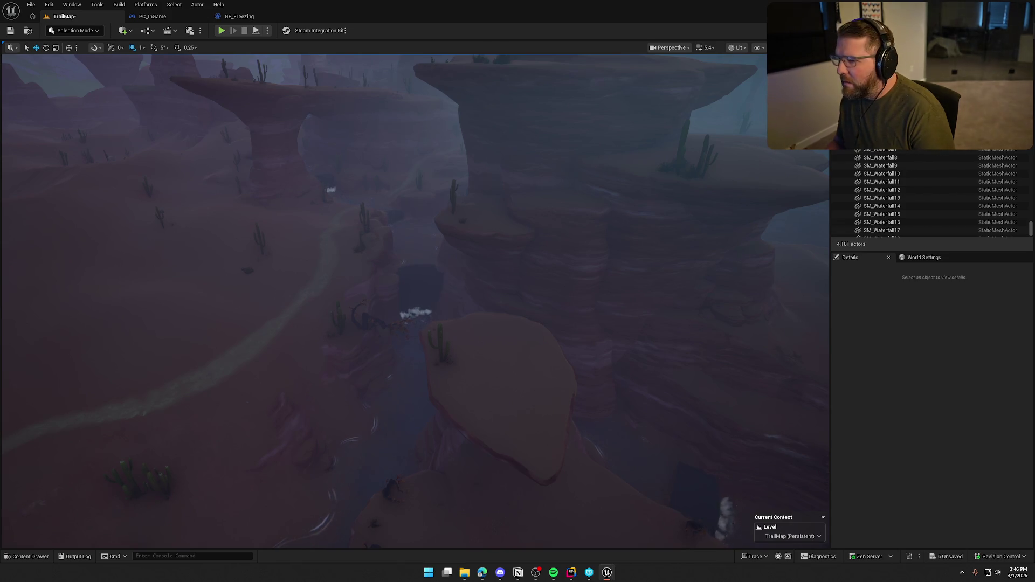
{"action": "key", "text": "w"}
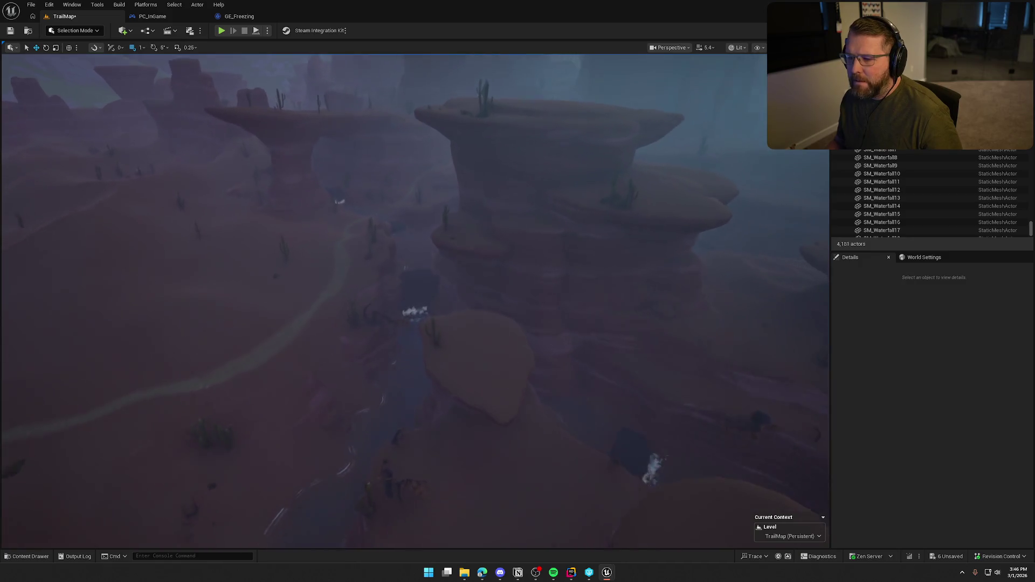
{"action": "key", "text": "w"}
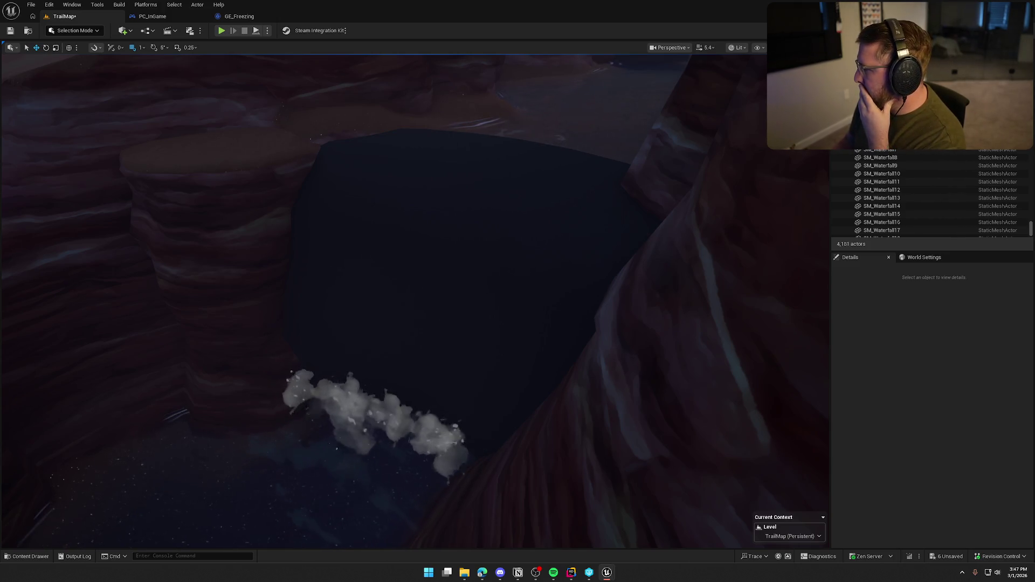
{"action": "key", "text": "ctrl+e"}
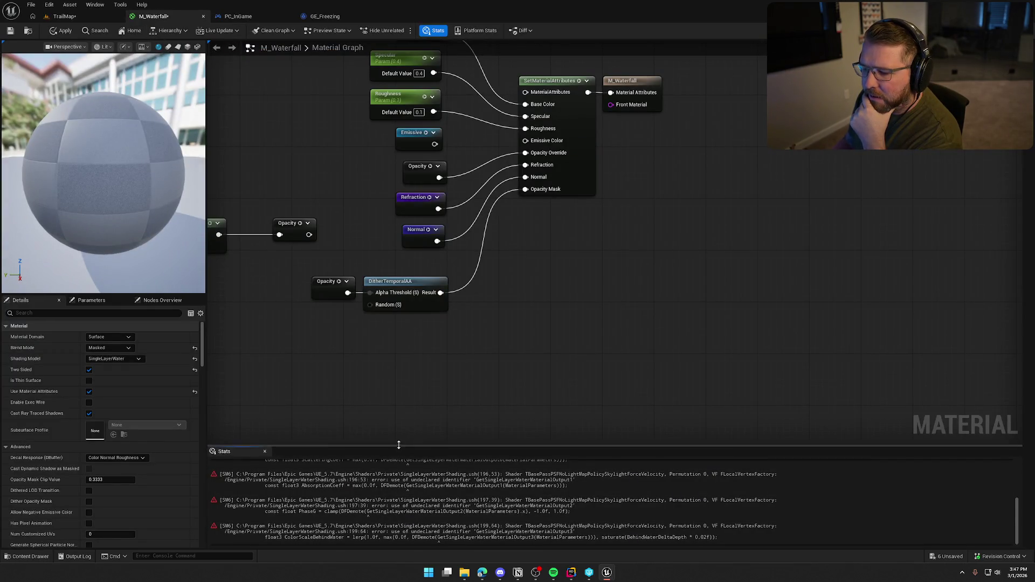
- Enlarge the Stats log and inspect the TBasePass shader debug info error
{"action": "left_click_drag", "start_coordinate": [397, 448], "coordinate": [417, 312]}
{"action": "left_click", "coordinate": [711, 431]}
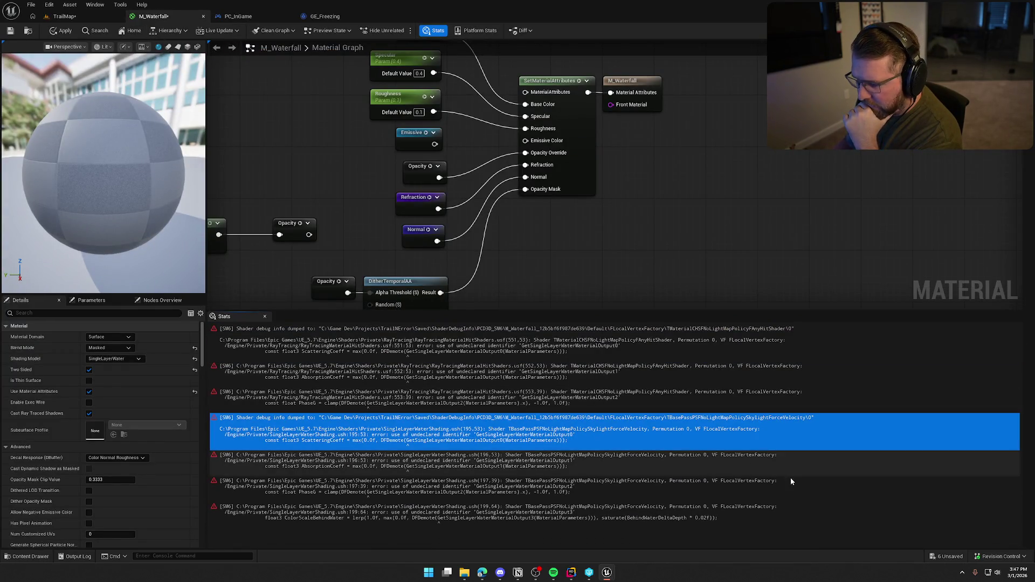
{"action": "left_click", "coordinate": [527, 529]}
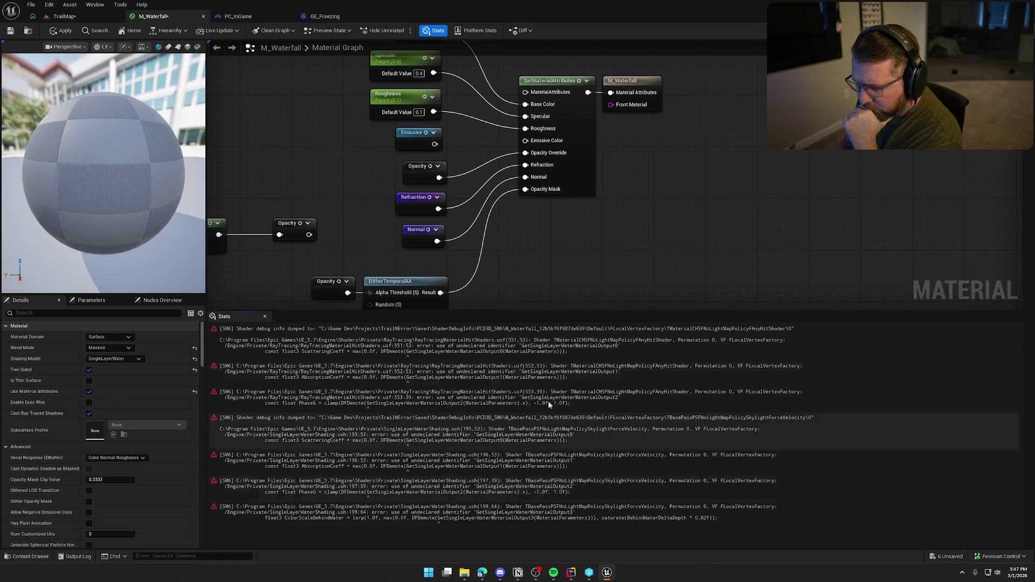
- Pan and zoom the material graph to view the MF_StylizedThreshold and texture sample nodes
{"action": "scroll", "coordinate": [699, 251], "scroll_direction": "down", "scroll_amount": 6}
{"action": "mouse_move", "coordinate": [754, 154]}
{"action": "left_mouse_down"}
{"action": "mouse_move", "coordinate": [649, 160]}
{"action": "mouse_move", "coordinate": [696, 41]}
{"action": "left_mouse_up"}
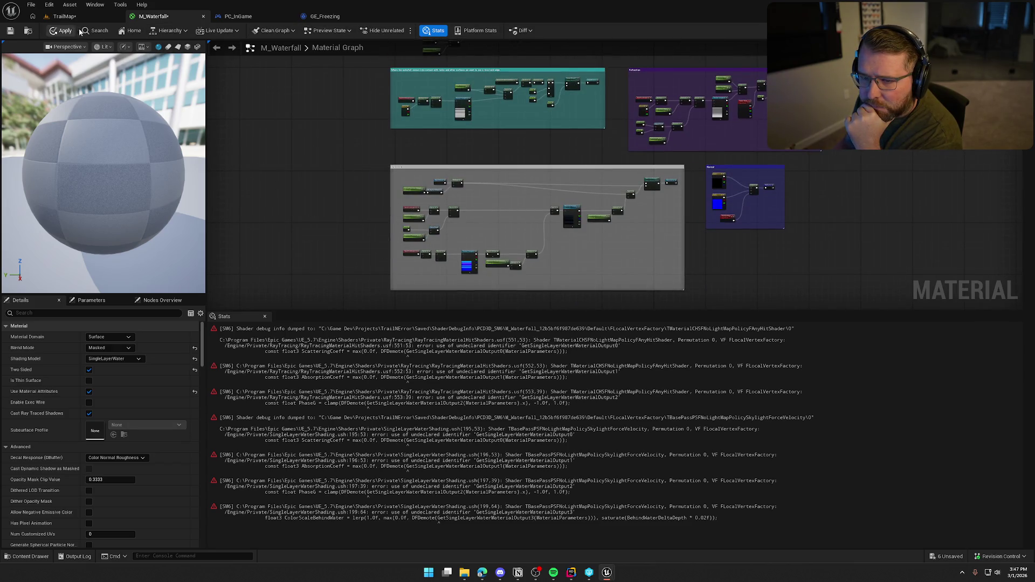
{"action": "left_click_drag", "start_coordinate": [300, 243], "coordinate": [239, 219]}
{"action": "scroll", "coordinate": [240, 220], "scroll_direction": "up", "scroll_amount": 4}
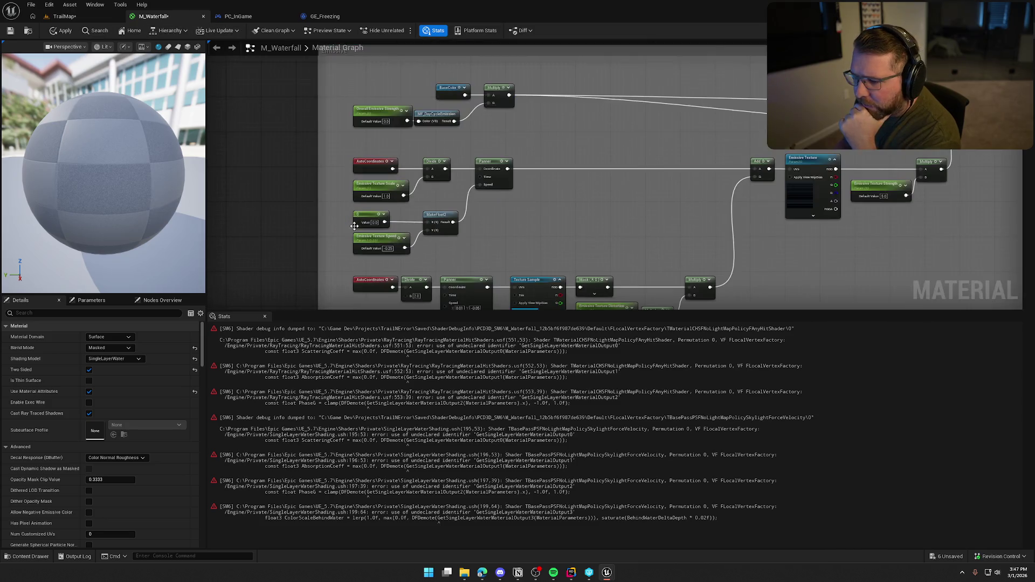
{"action": "scroll", "coordinate": [502, 233], "scroll_direction": "down", "scroll_amount": 4}
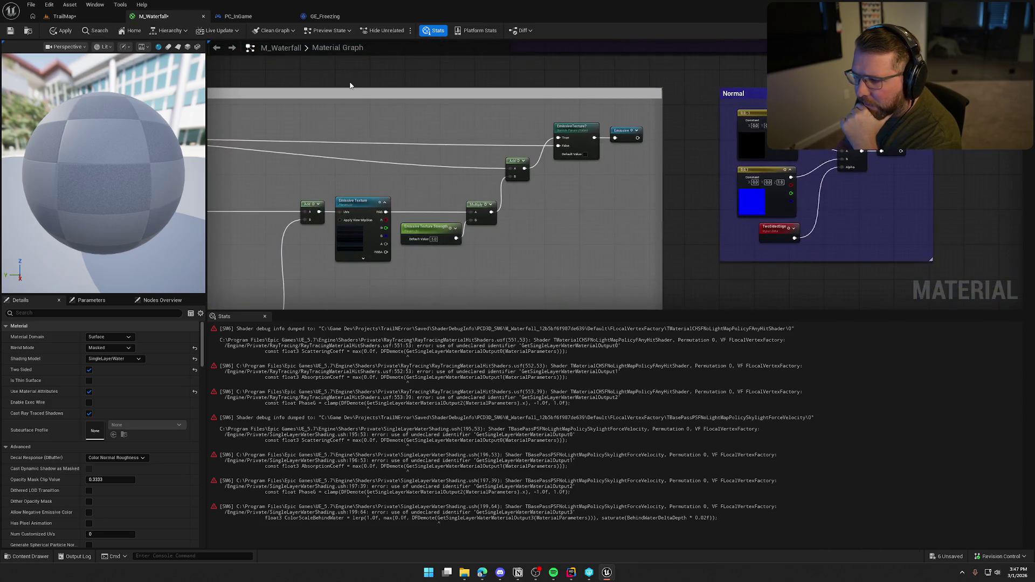
{"action": "scroll", "coordinate": [668, 268], "scroll_direction": "up", "scroll_amount": 4}
{"action": "mouse_move", "coordinate": [668, 268]}
{"action": "left_mouse_down"}
{"action": "mouse_move", "coordinate": [647, 420]}
{"action": "mouse_move", "coordinate": [601, 235]}
{"action": "mouse_move", "coordinate": [665, 218]}
{"action": "left_mouse_up"}
{"action": "scroll", "coordinate": [601, 235], "scroll_direction": "up", "scroll_amount": 2}
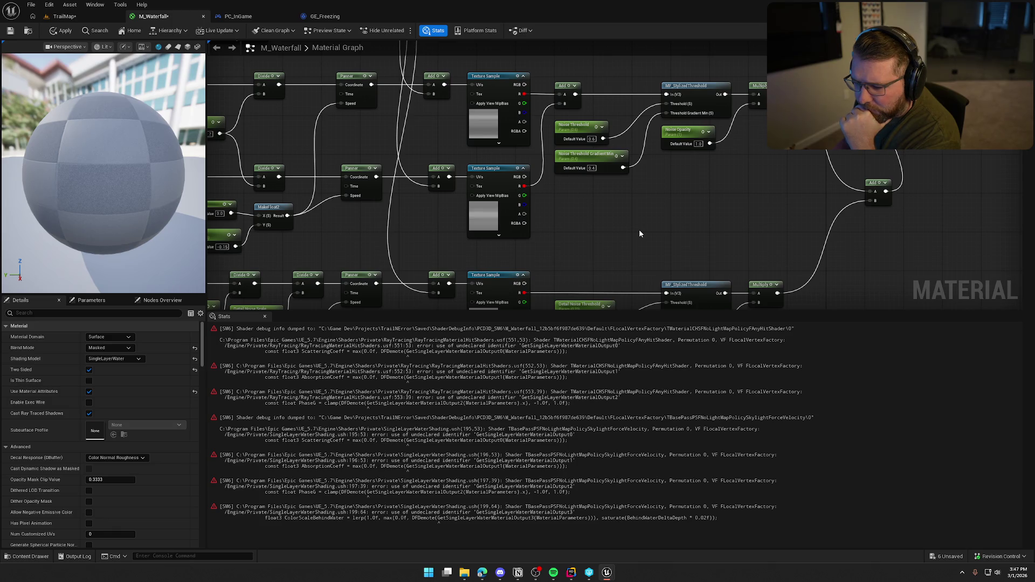
- Keep SingleLayerWater as the shading model and close the M_Waterfall editor
{"action": "left_click", "coordinate": [113, 358]}
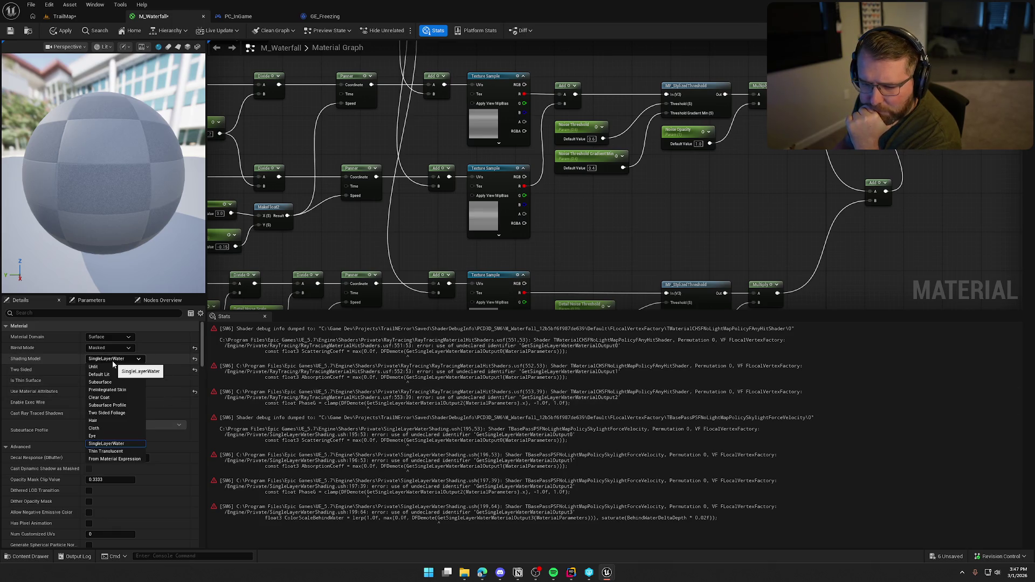
{"action": "left_click", "coordinate": [112, 360]}
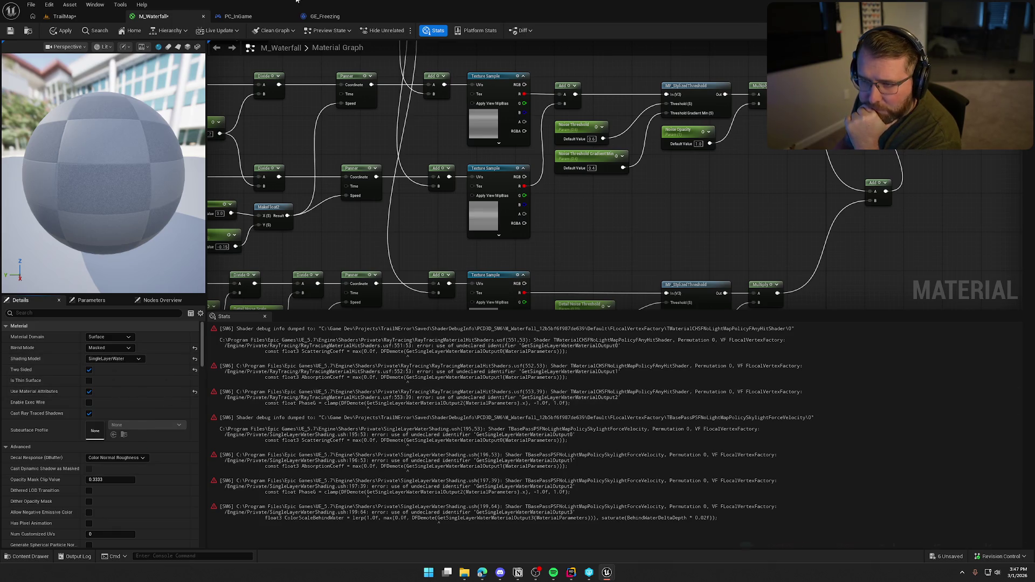
{"action": "middle_click", "coordinate": [158, 20]}
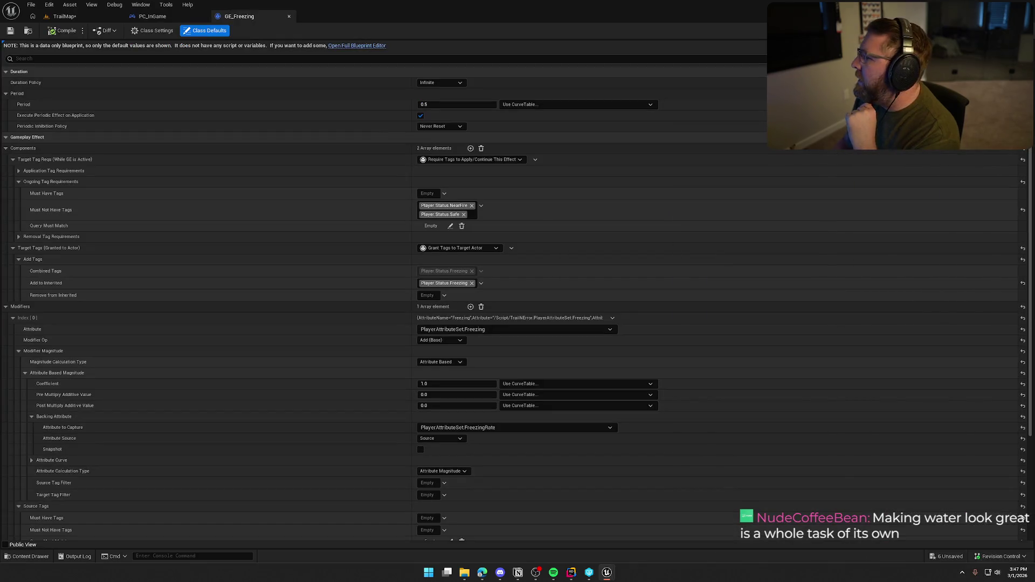
- Switch to the TrailMap tab to see the waterfall's white splash foam at the river
{"action": "left_click", "coordinate": [65, 16]}
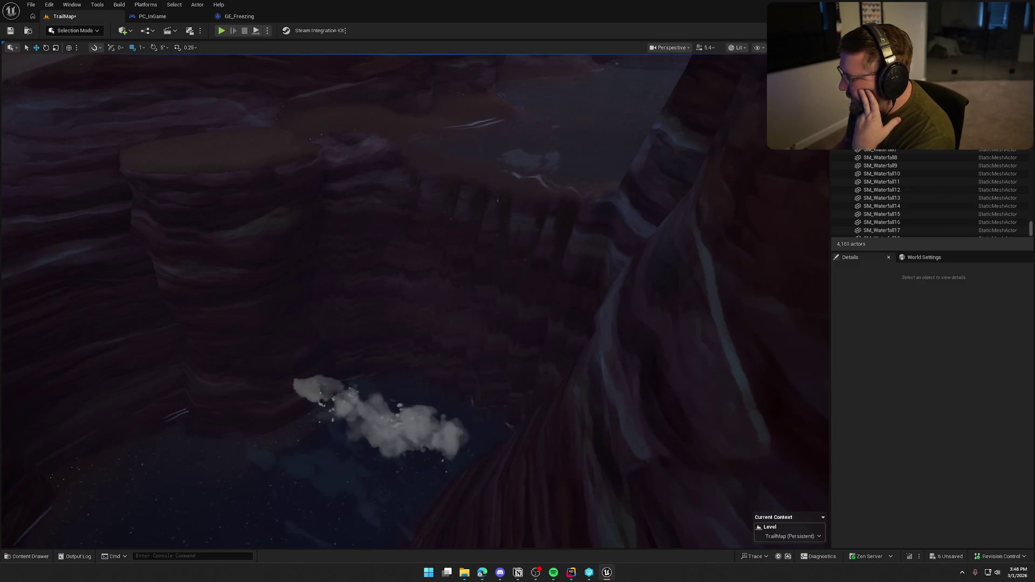
- Fly up out of the canyon to a wide mesa view and start Play In Editor with Alt+P
{"action": "left_click_drag", "start_coordinate": [612, 340], "coordinate": [612, 291]}
{"action": "mouse_move", "coordinate": [415, 302]}
{"action": "left_mouse_down"}
{"action": "mouse_move", "coordinate": [415, 345]}
{"action": "mouse_move", "coordinate": [415, 259]}
{"action": "mouse_move", "coordinate": [415, 296]}
{"action": "left_mouse_up"}
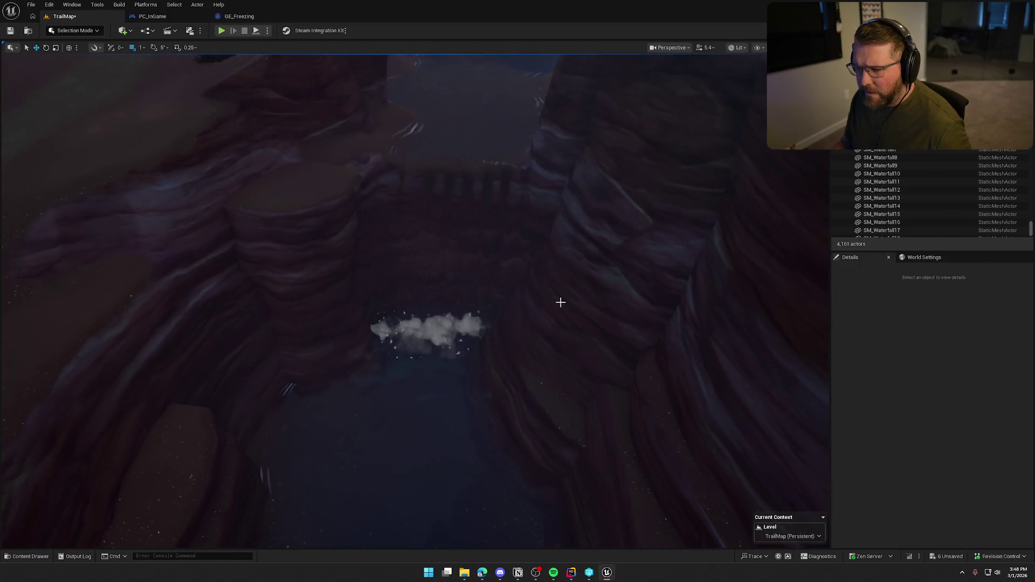
{"action": "left_click_drag", "start_coordinate": [519, 374], "coordinate": [519, 388]}
{"action": "left_click_drag", "start_coordinate": [501, 344], "coordinate": [502, 343]}
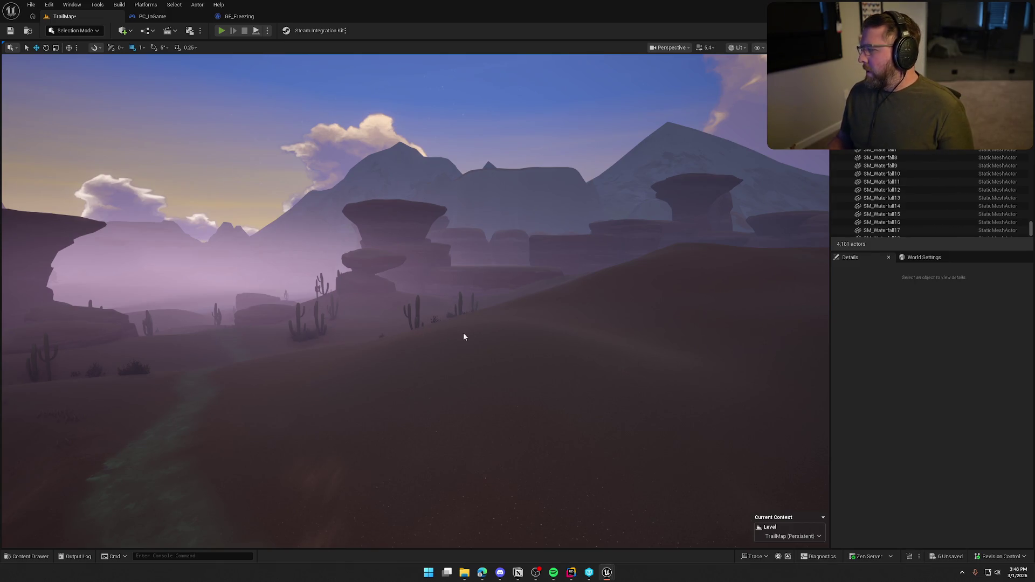
{"action": "key", "text": "alt+p"}
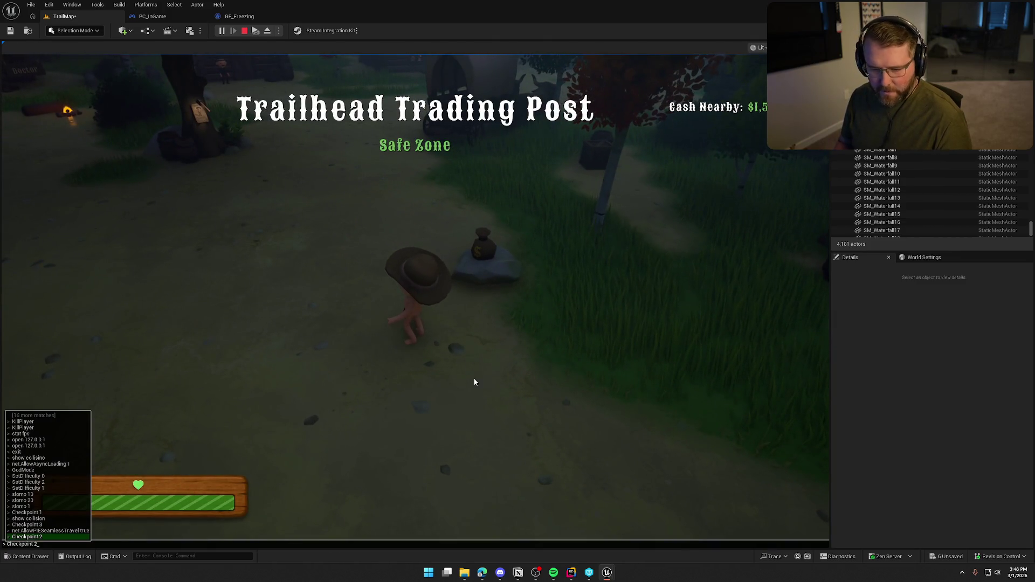
- Respawn at Checkpoint 2 via the console, then run to the wagons and board one
{"action": "key", "text": "grave"}
{"action": "key", "text": "Return"}
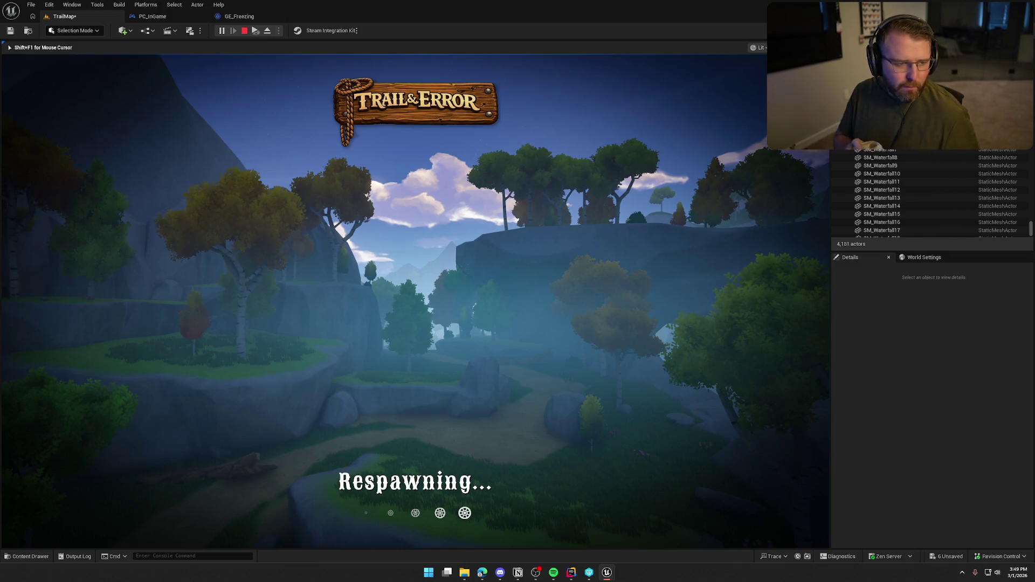
{"action": "key", "text": "w"}
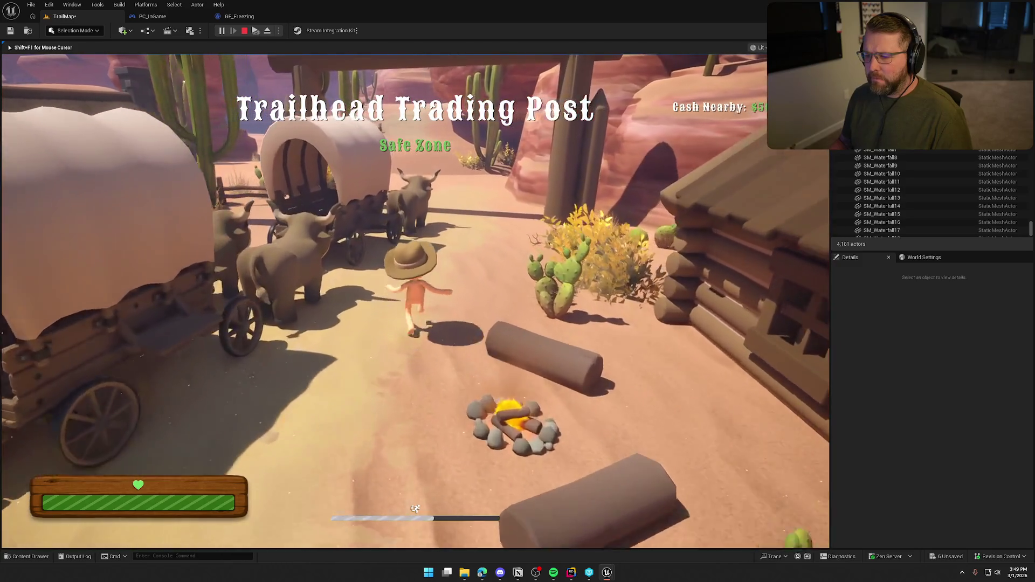
{"action": "key", "text": "e"}
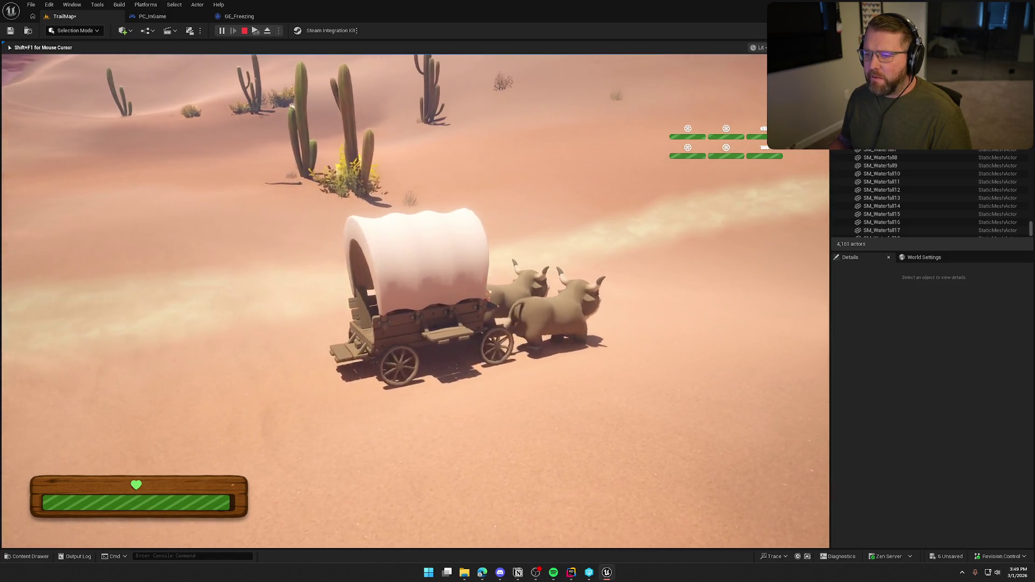
- Steer the covered wagon left and right along the trail
{"action": "key", "text": "a"}
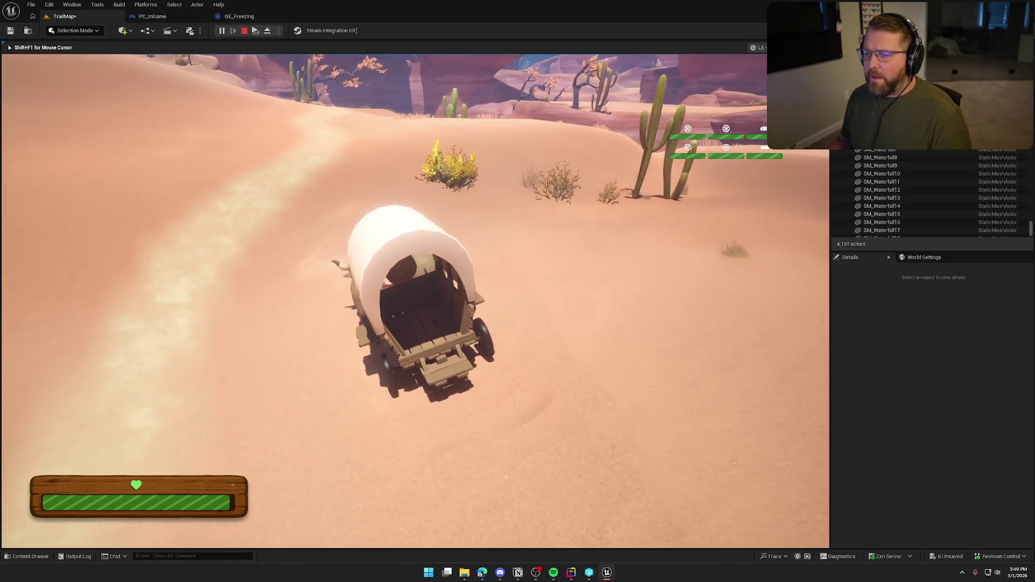
{"action": "key", "text": "d"}
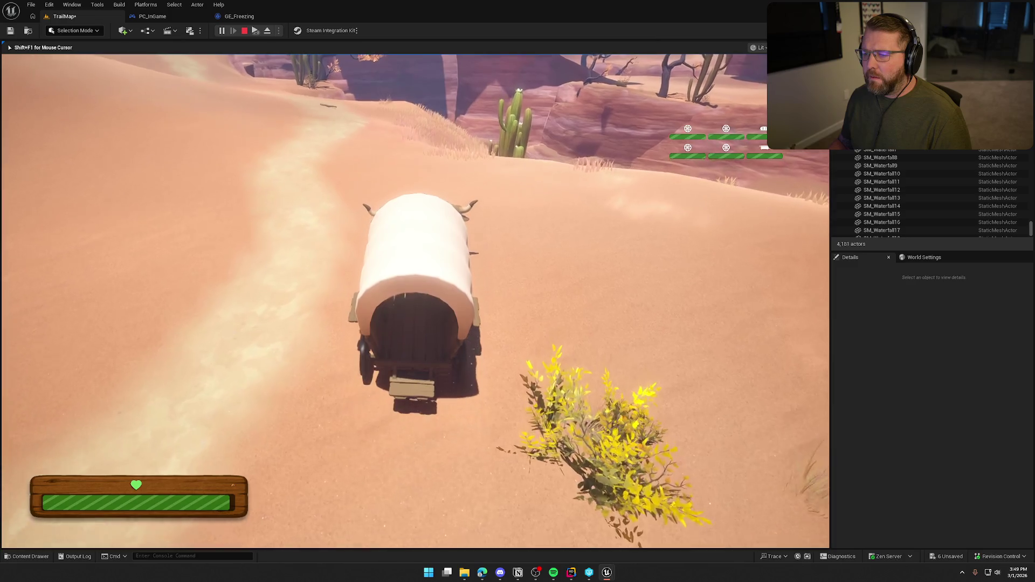
{"action": "key", "text": "d"}
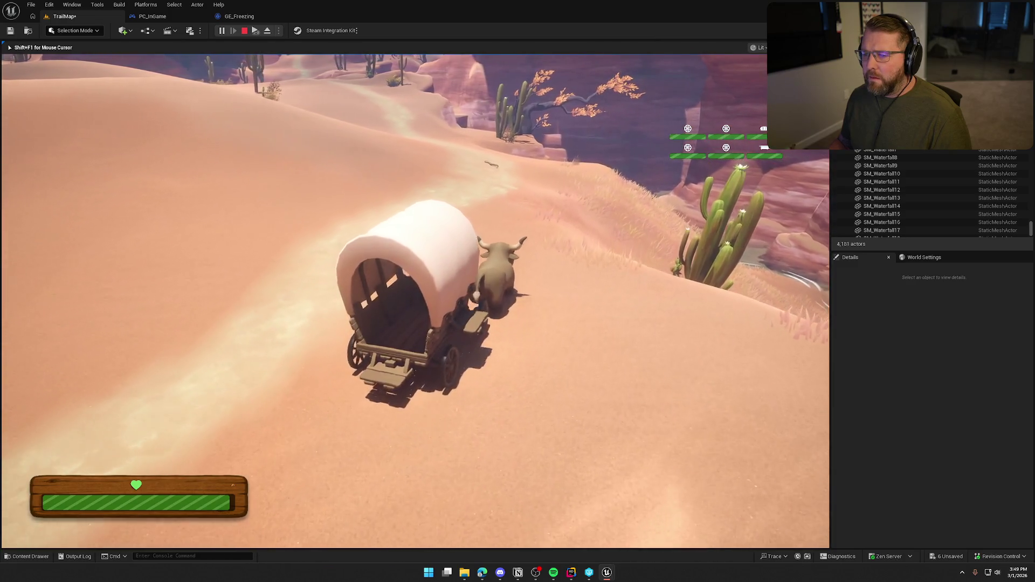
{"action": "key", "text": "a"}
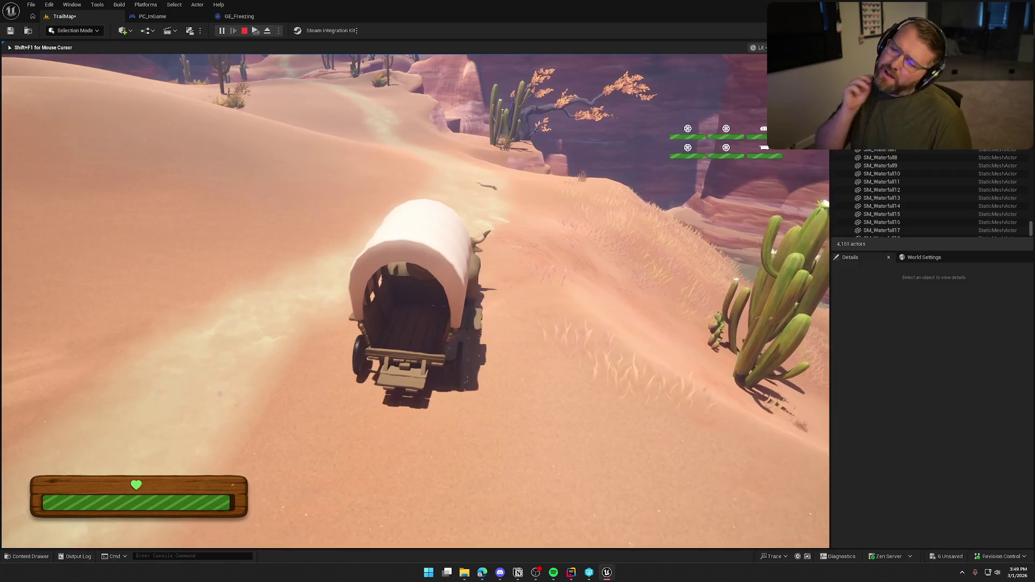
{"action": "key", "text": "a"}
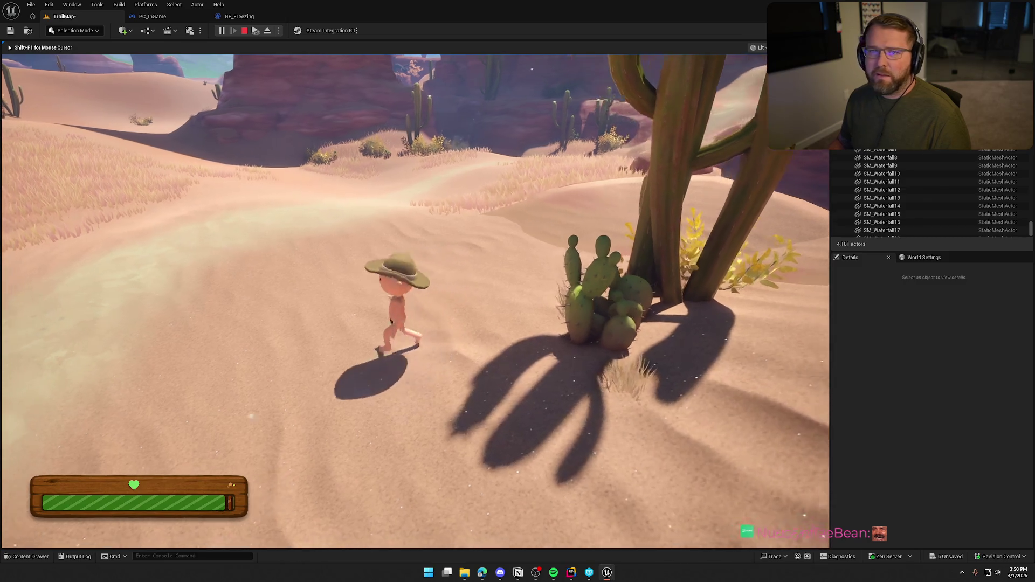
- Walk the cowboy on foot across the desert into the sandstorm
{"action": "key", "text": "w"}
{"action": "key", "text": "d"}
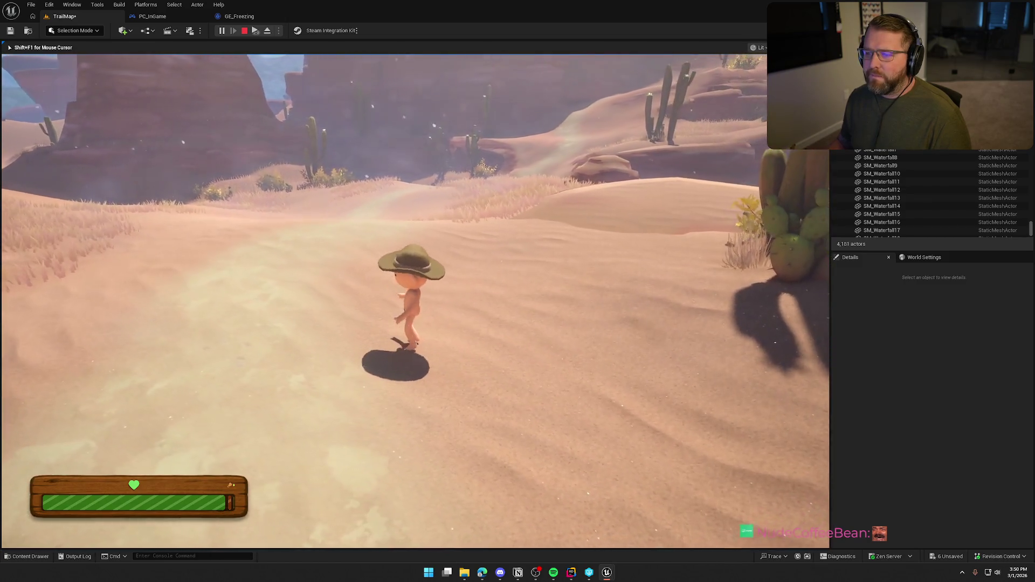
{"action": "key", "text": "w"}
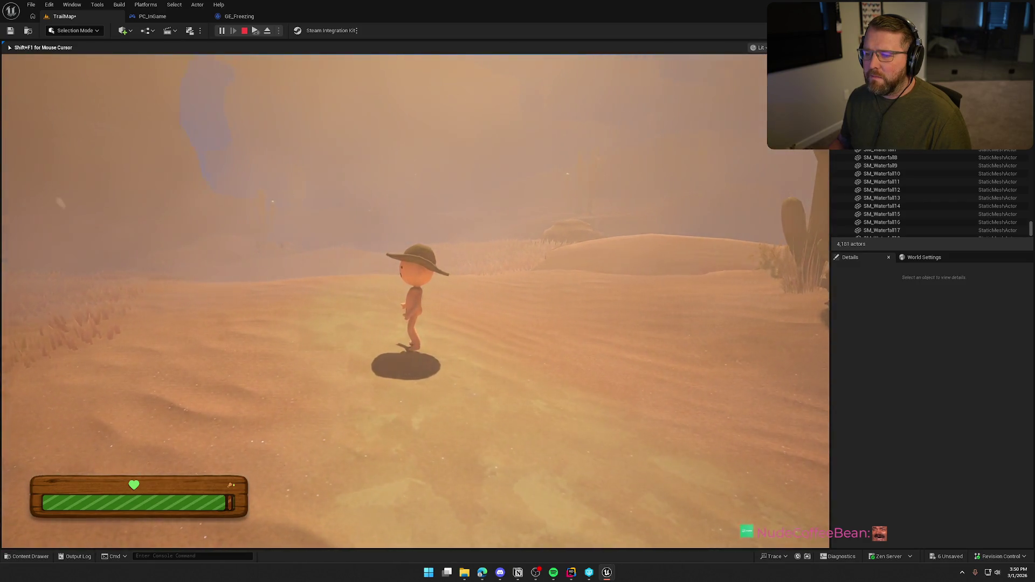
- Sprint across the desert, drive the wagon through the sandstorm, then dismount
{"action": "key", "text": "w"}
{"action": "key", "text": "shift"}
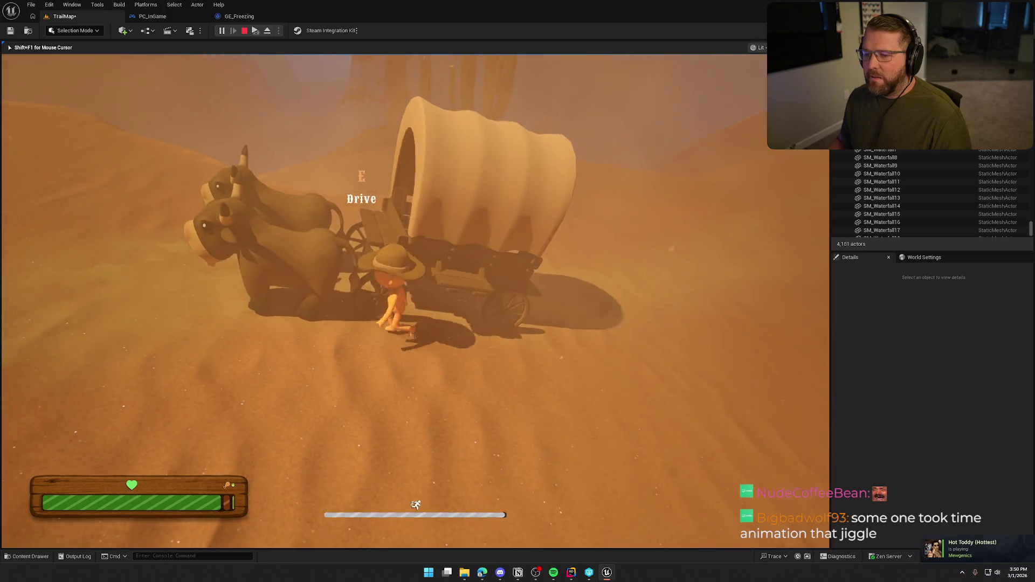
{"action": "key", "text": "e"}
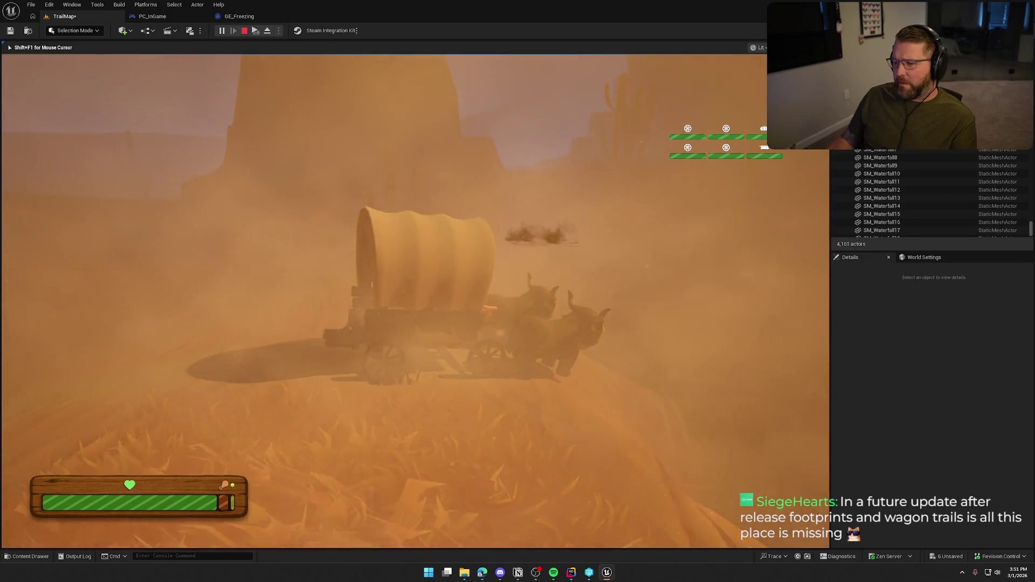
{"action": "key", "text": "e"}
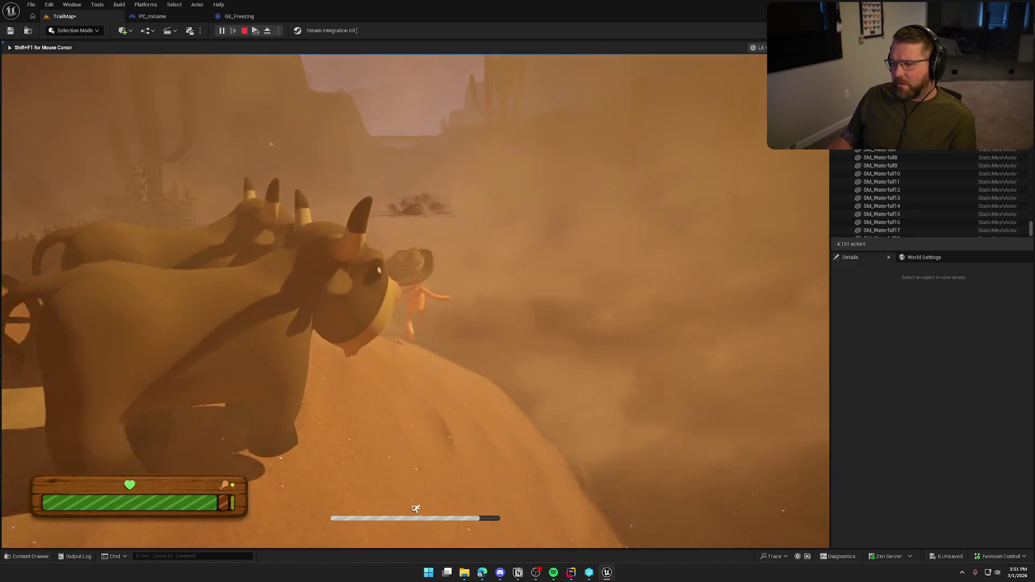
- Walk the cowboy back beside the oxen and board the wagon again
{"action": "key", "text": "w"}
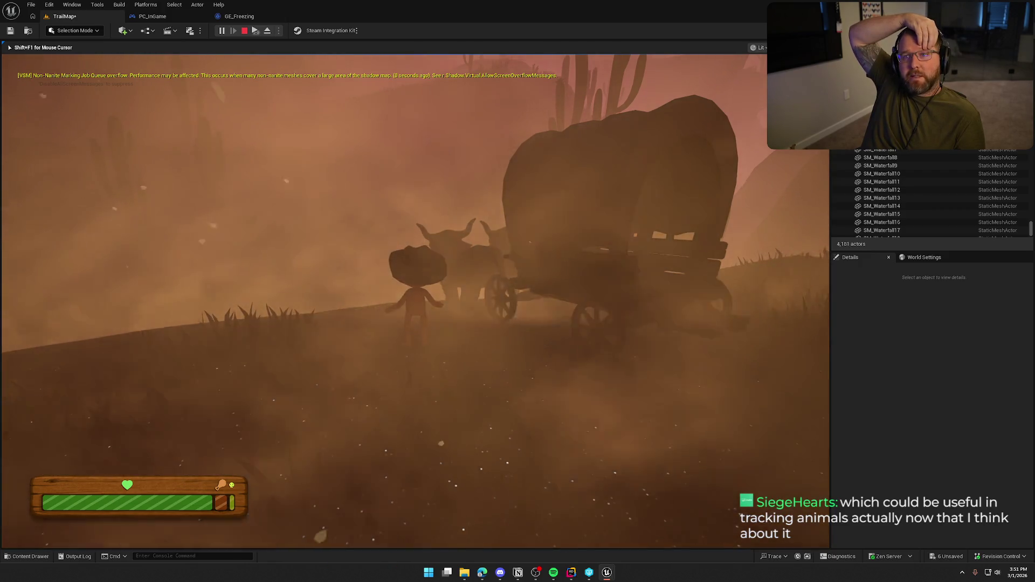
{"action": "key", "text": "w"}
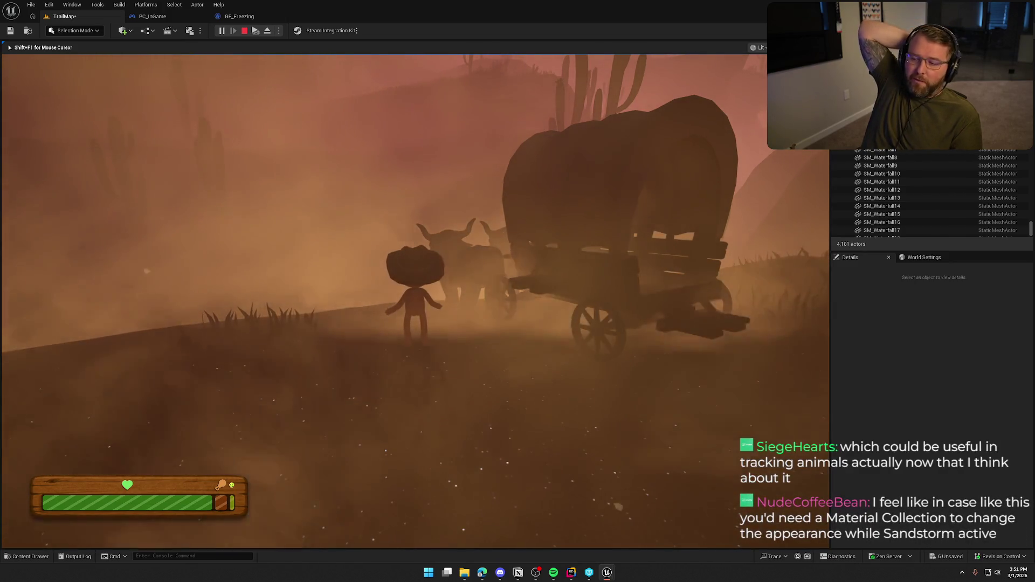
{"action": "key", "text": "w"}
{"action": "key", "text": "w"}
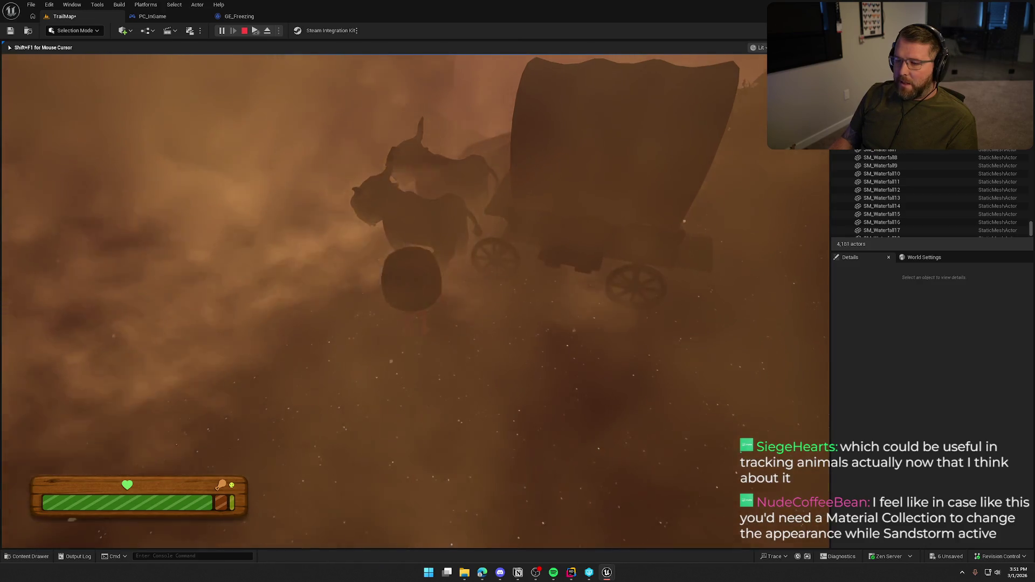
{"action": "key", "text": "w"}
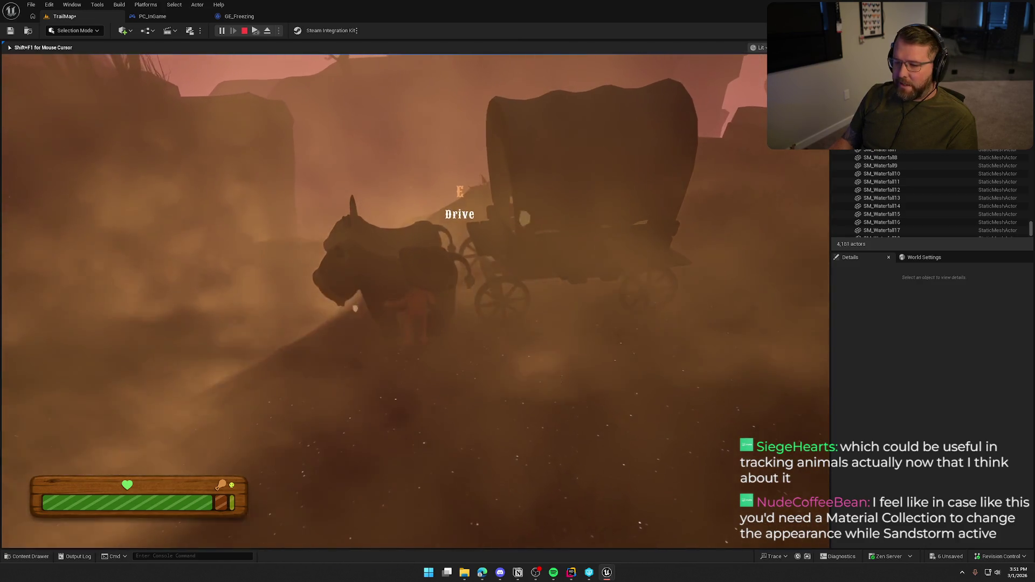
{"action": "key", "text": "e"}
{"action": "key", "text": "e"}
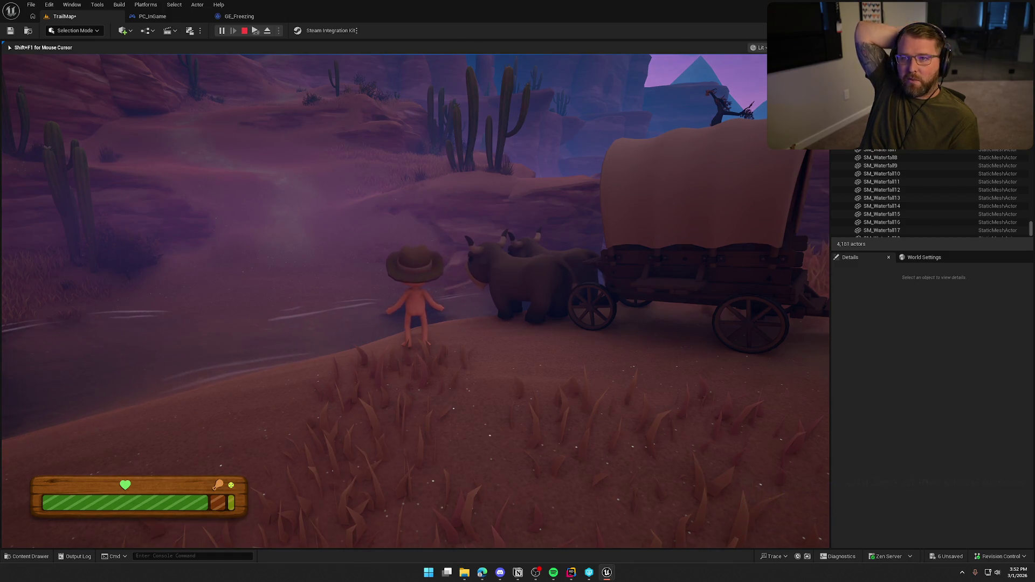
- Run the cowboy into the river toward the waterfall, past the cactus, bison and wagon to the canyon rock
{"action": "key", "text": "shift+w"}
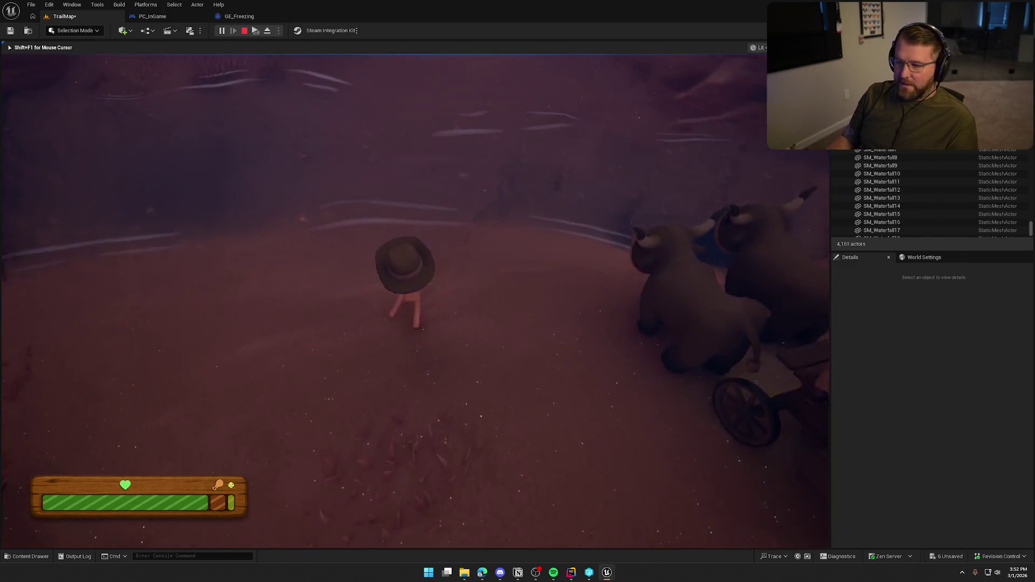
{"action": "key", "text": "w"}
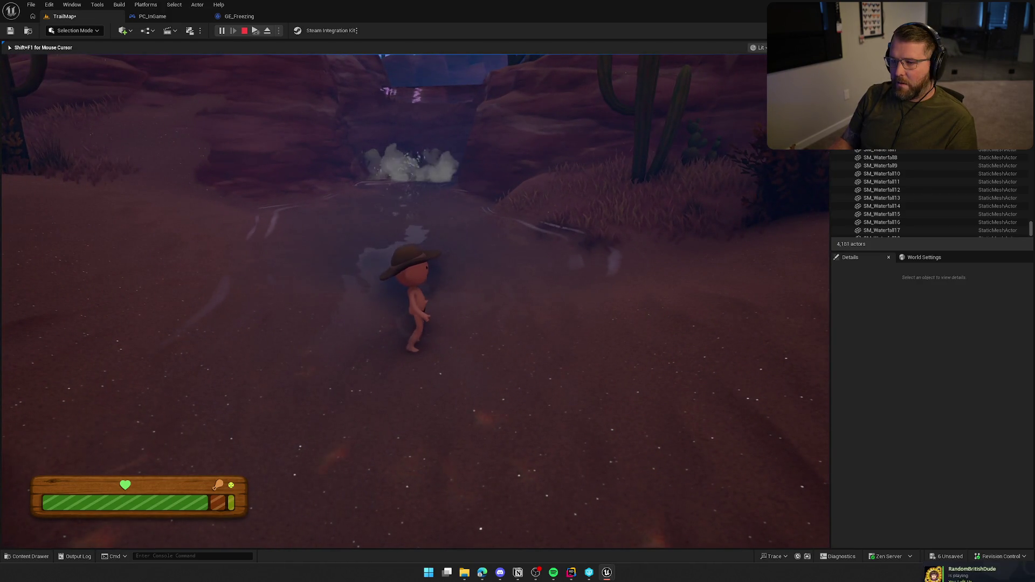
{"action": "key", "text": "shift+w"}
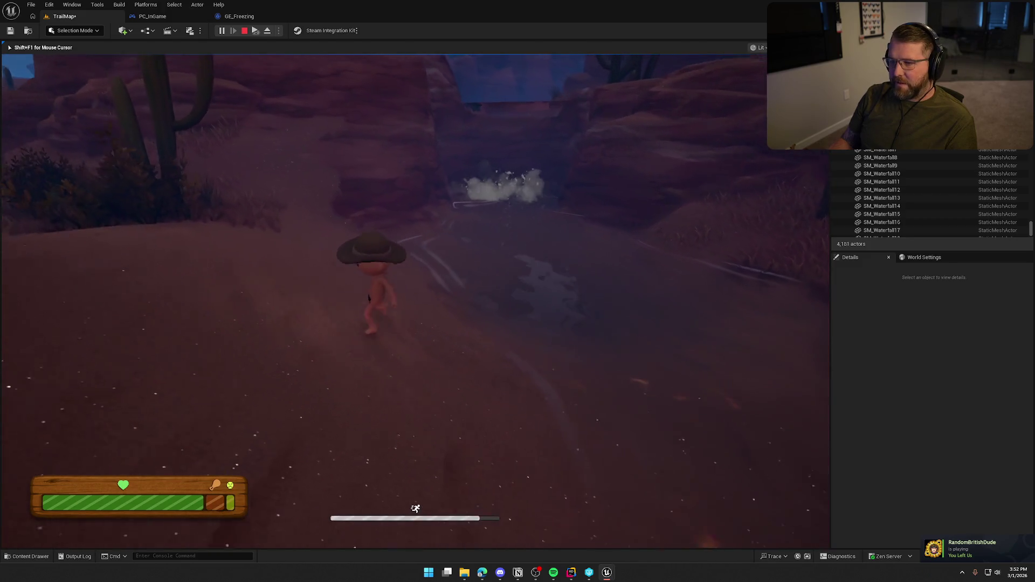
{"action": "key", "text": "w"}
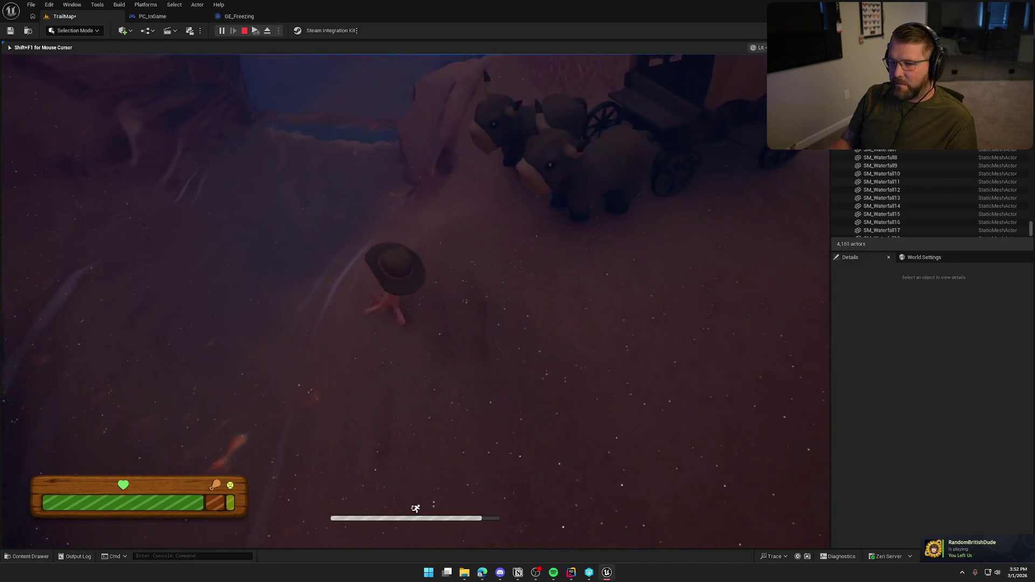
{"action": "key", "text": "shift+w"}
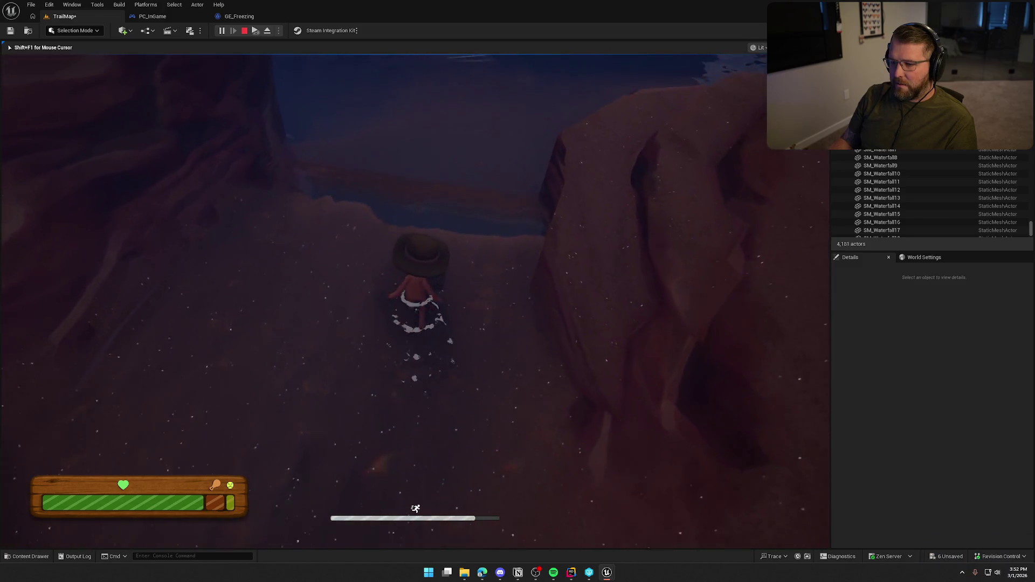
{"action": "key", "text": "w"}
{"action": "key", "text": "w"}
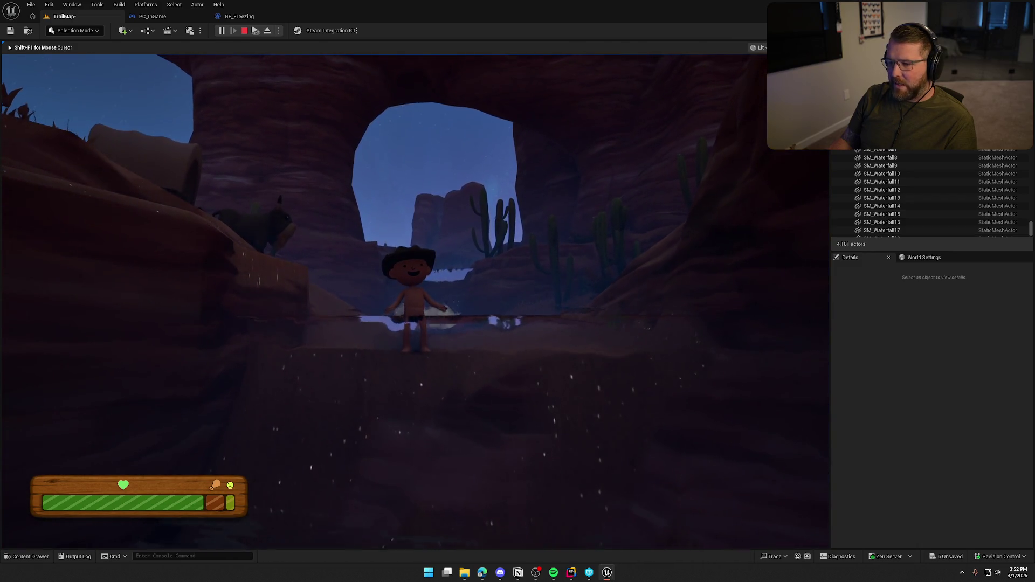
- Run to the canyon arch and off toward the mesas, then end the playtest
{"action": "key", "text": "w"}
{"action": "key", "text": "shift"}
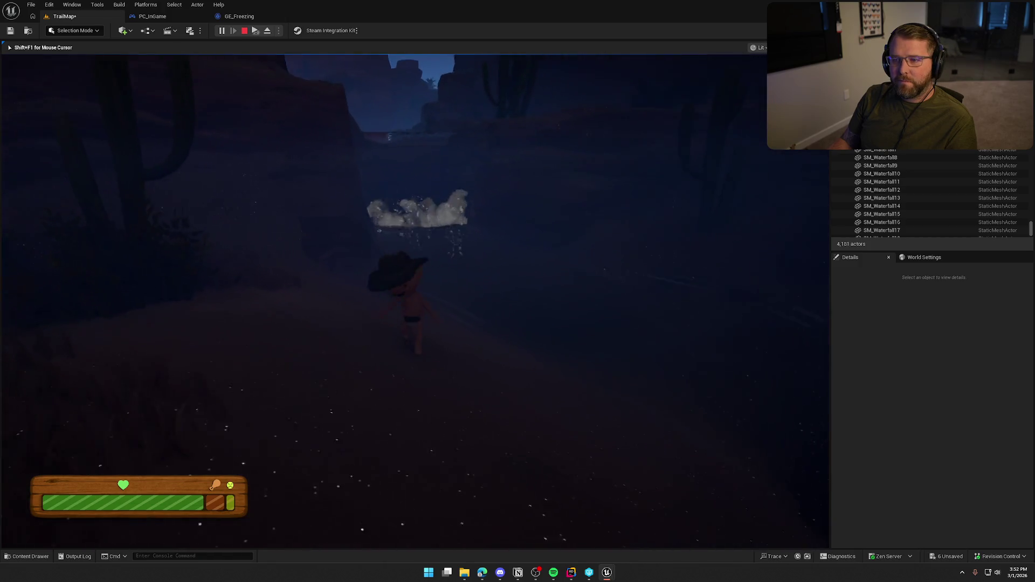
{"action": "key", "text": "s"}
{"action": "key", "text": "w"}
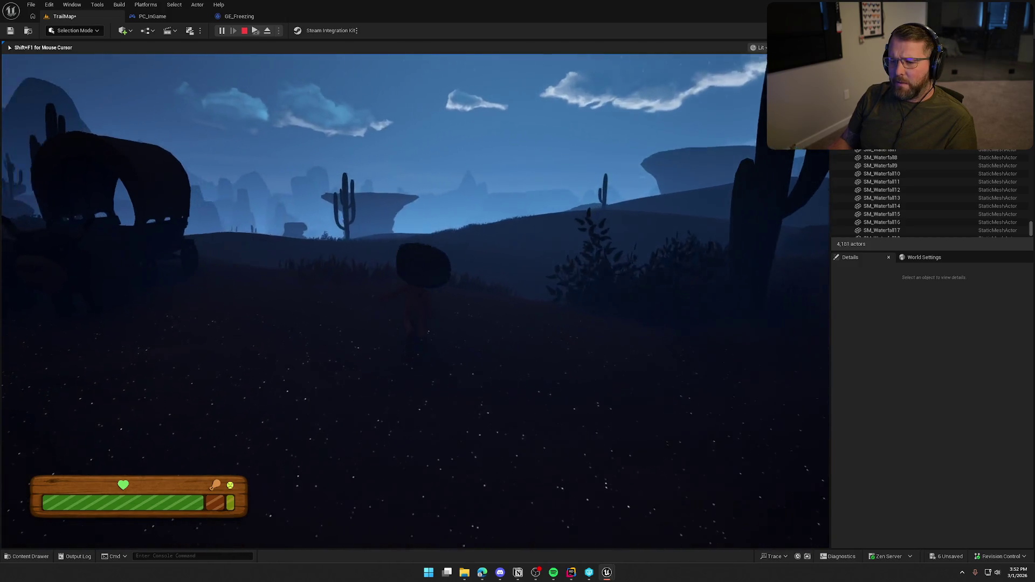
{"action": "key", "text": "shift"}
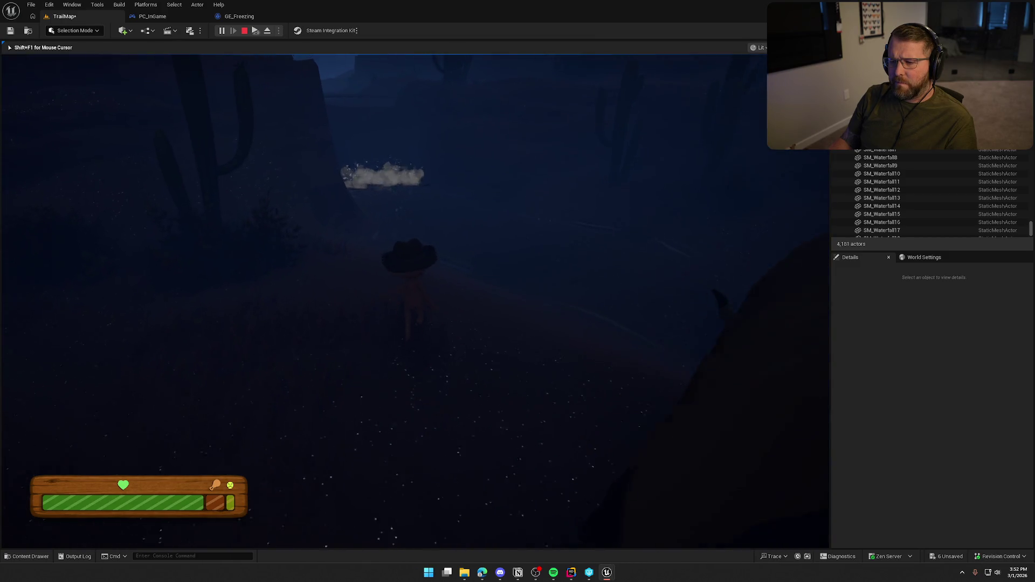
{"action": "key", "text": "Escape"}
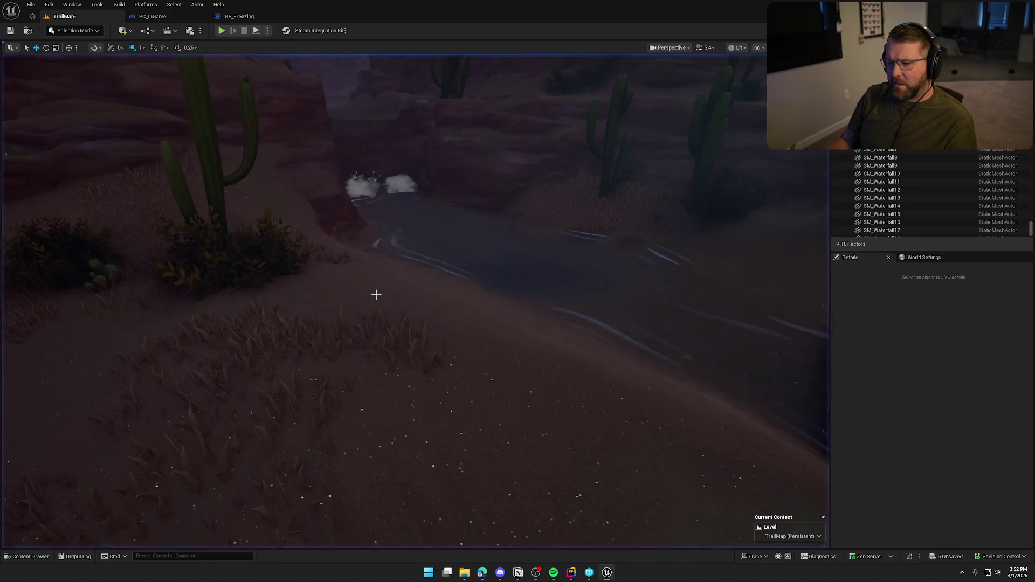
- Select the NS_WaterfallSplash3 effect at the waterfall and open its Niagara system asset
{"action": "left_click", "coordinate": [361, 185]}
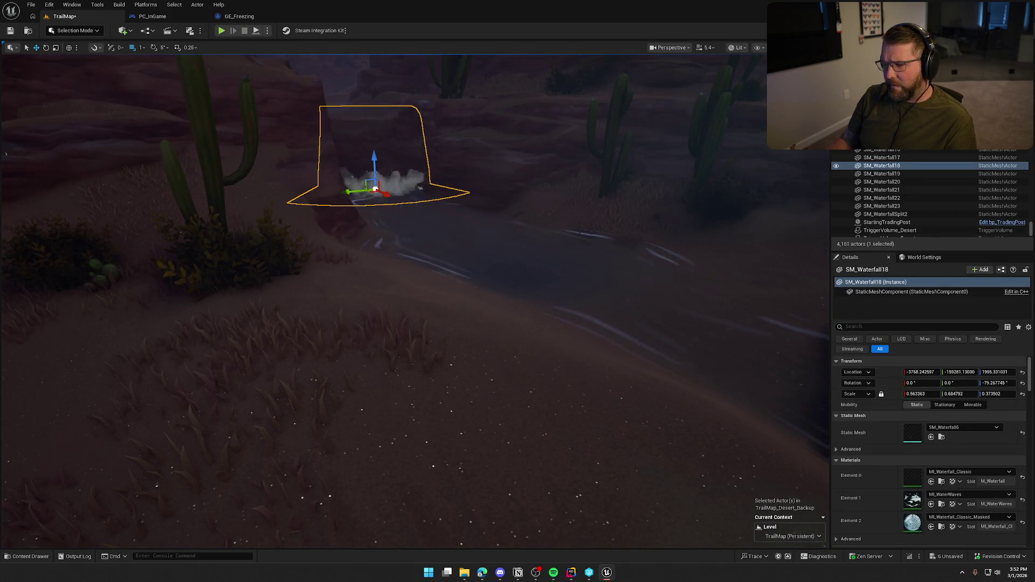
{"action": "left_click", "coordinate": [420, 186]}
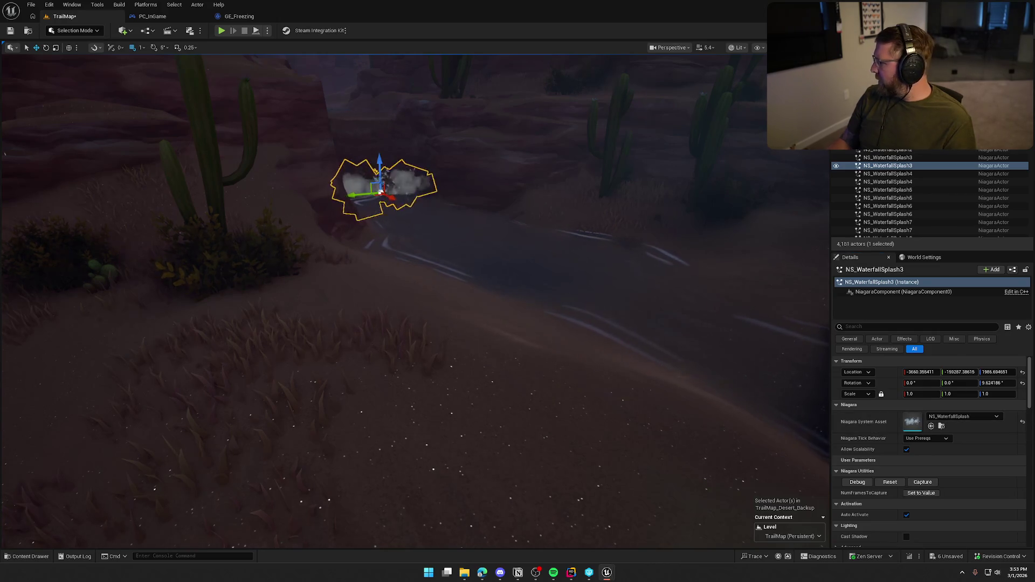
{"action": "key", "text": "ctrl+e"}
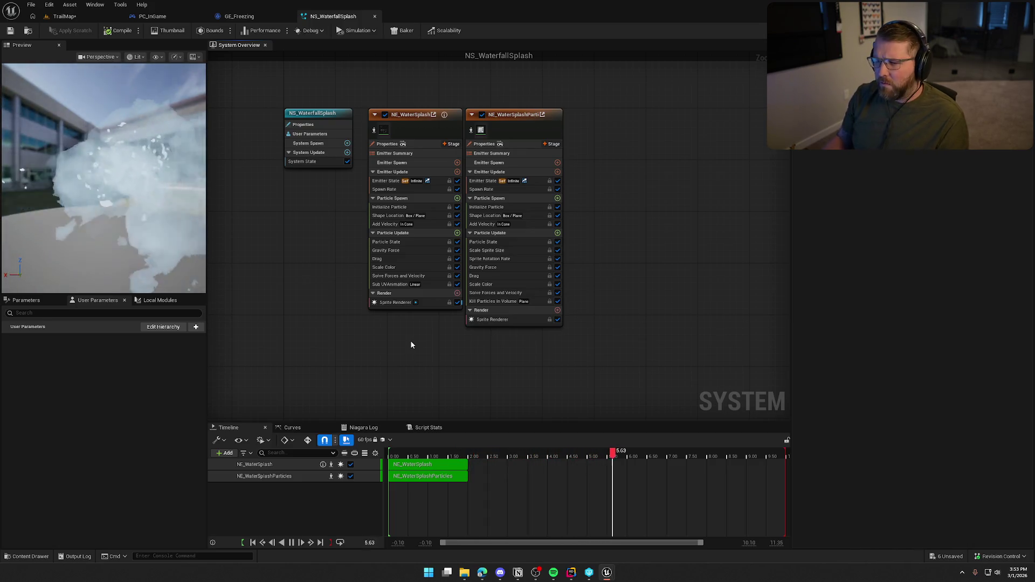
- Inspect both splash emitters' sprite renderers and open the M_SplashParticle material
{"action": "left_click", "coordinate": [390, 302]}
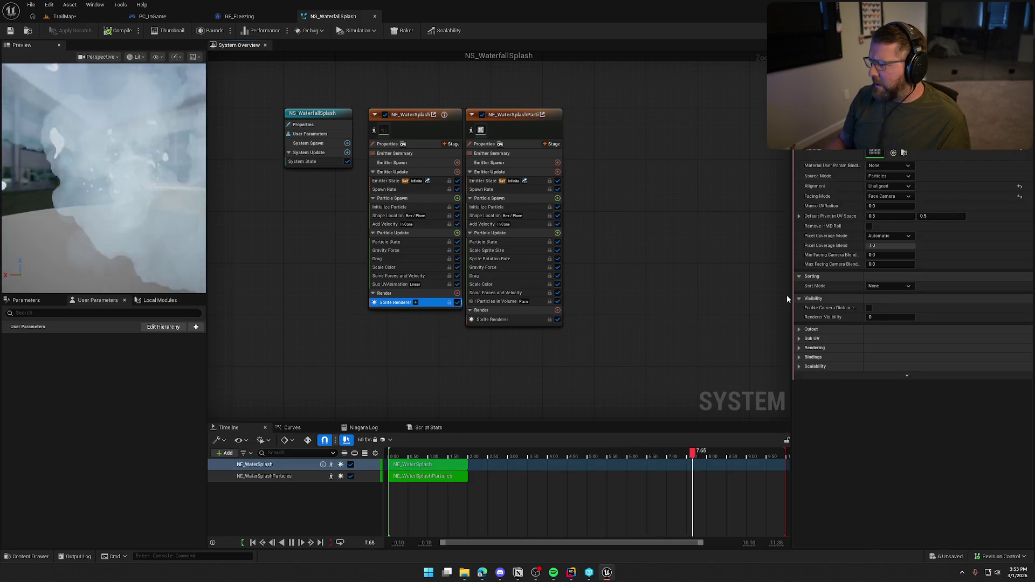
{"action": "left_click", "coordinate": [492, 319]}
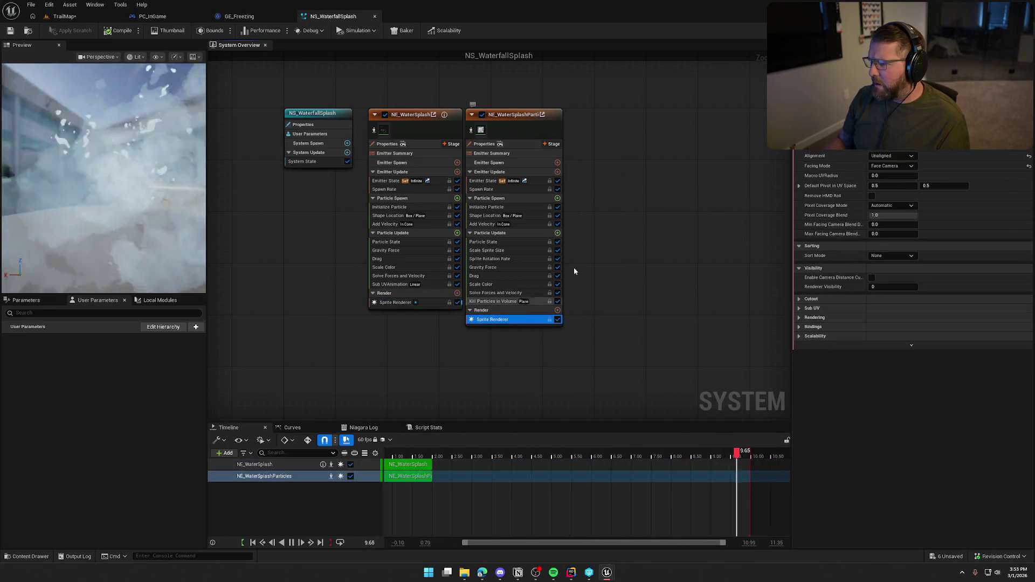
{"action": "double_click", "coordinate": [874, 152]}
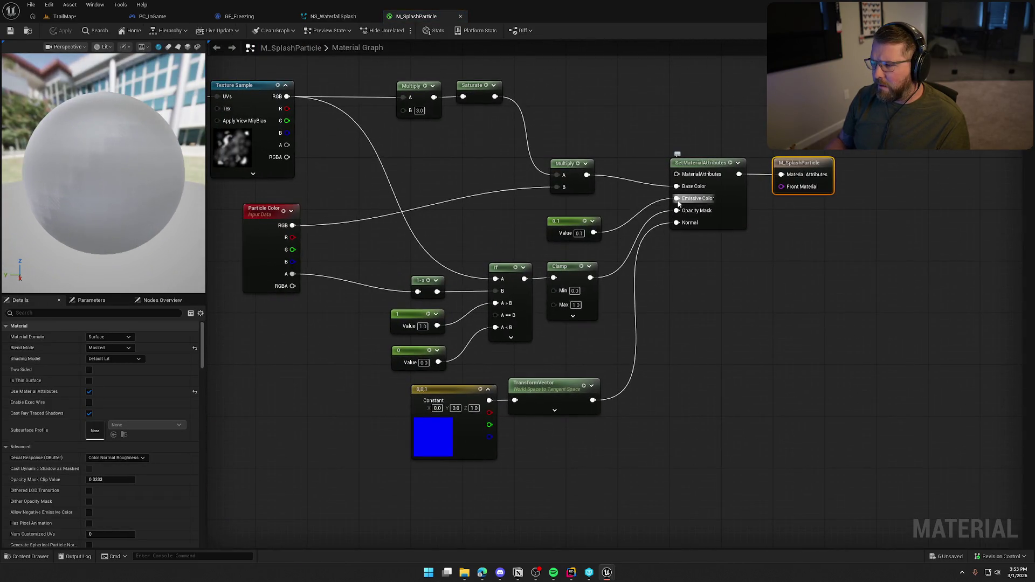
- Disconnect the 0.1 emissive constant, apply and check out the material, and return to TrailMap
{"action": "left_click", "coordinate": [676, 198], "text": "alt"}
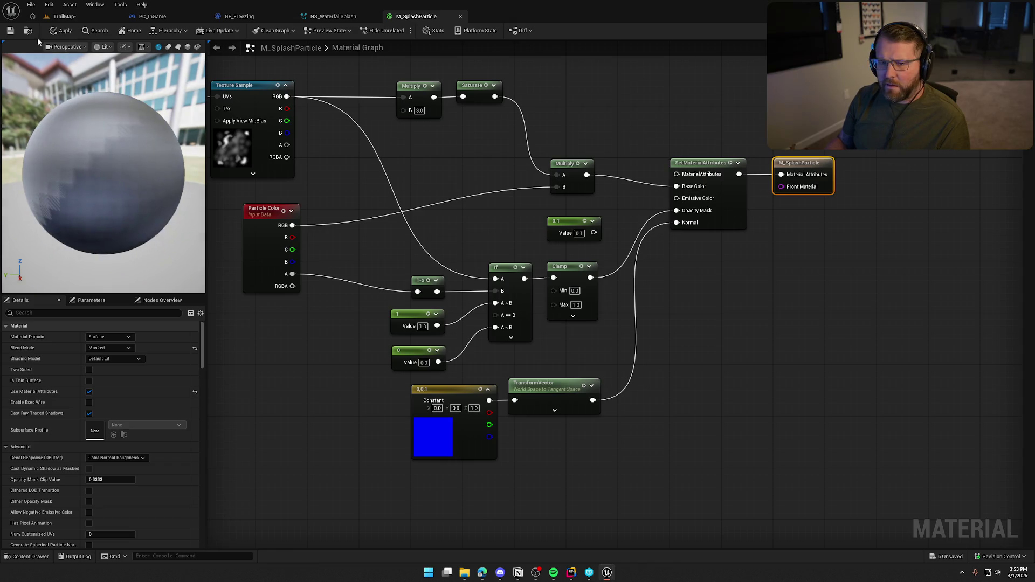
{"action": "left_click", "coordinate": [10, 30]}
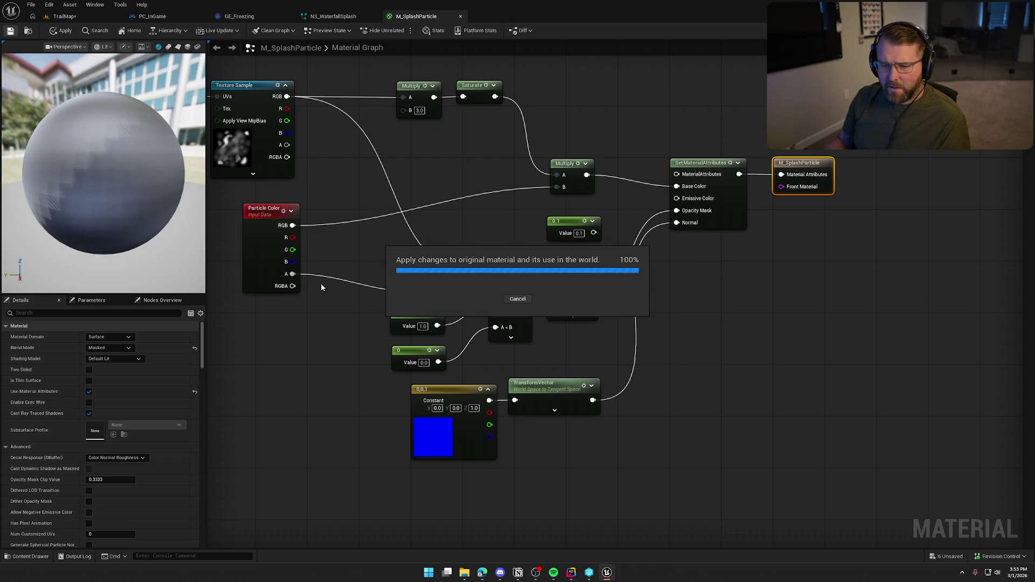
{"action": "left_click", "coordinate": [518, 376]}
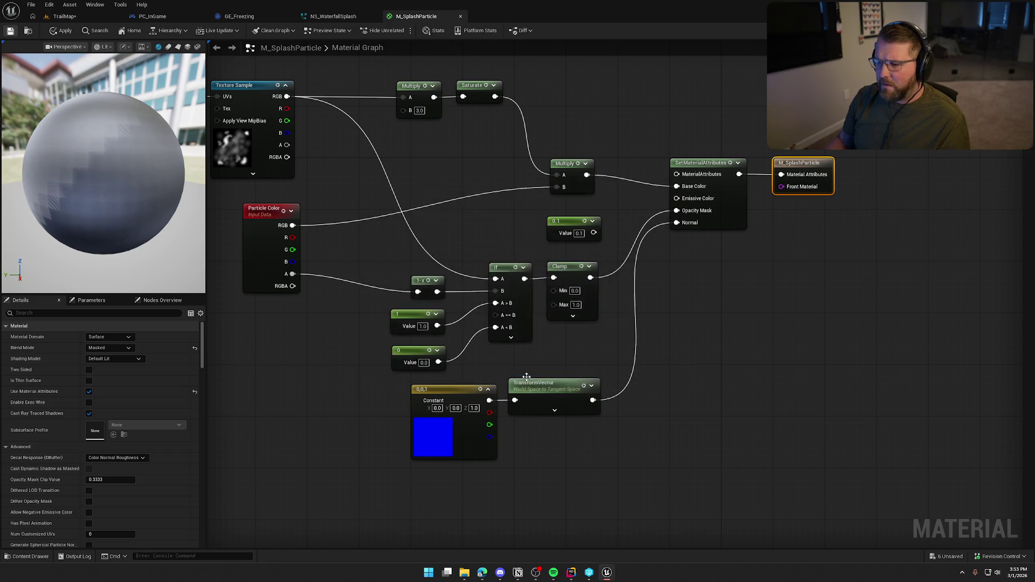
{"action": "left_click", "coordinate": [64, 16]}
{"action": "left_click_drag", "start_coordinate": [227, 155], "coordinate": [240, 103]}
- Select BP_StylizedSky, enter 1.230195 as Start Time and scrub it toward night, about 468
{"action": "left_click_drag", "start_coordinate": [480, 282], "coordinate": [480, 282]}
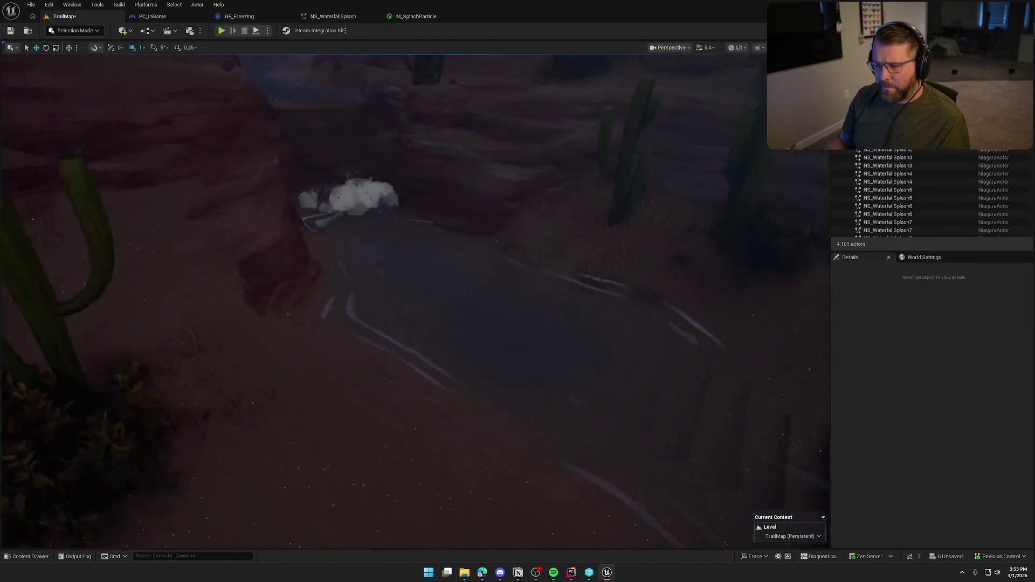
{"action": "left_click_drag", "start_coordinate": [531, 218], "coordinate": [531, 280]}
{"action": "left_click", "coordinate": [531, 218]}
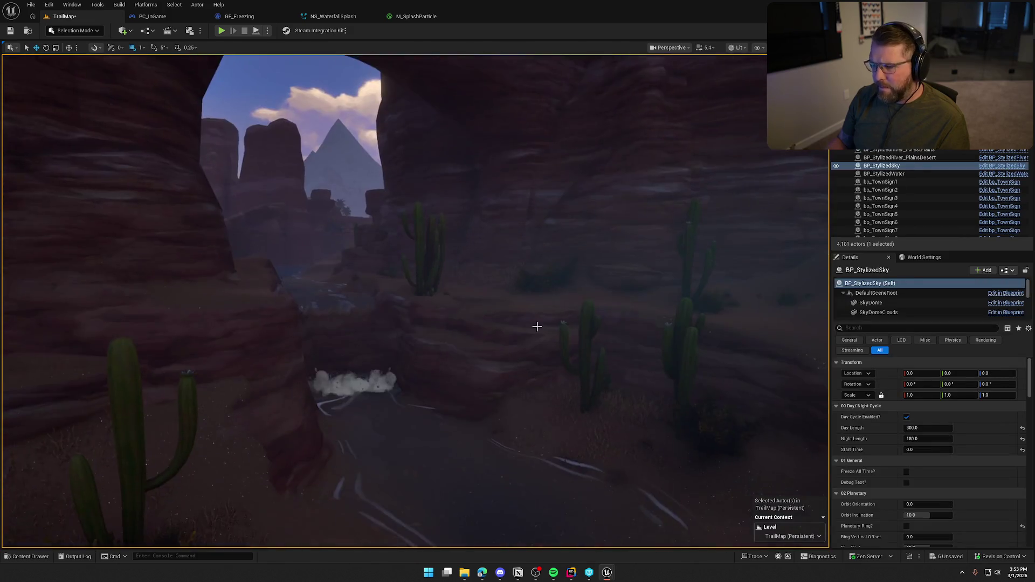
{"action": "right_click", "coordinate": [534, 344]}
{"action": "key", "text": "Escape"}
{"action": "left_click", "coordinate": [291, 108]}
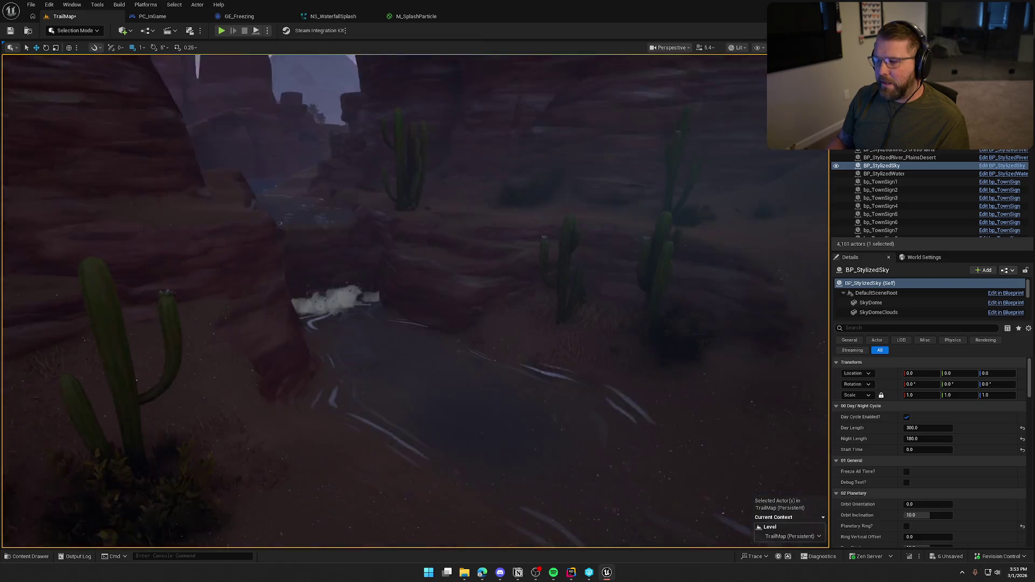
{"action": "left_click_drag", "start_coordinate": [377, 269], "coordinate": [378, 237]}
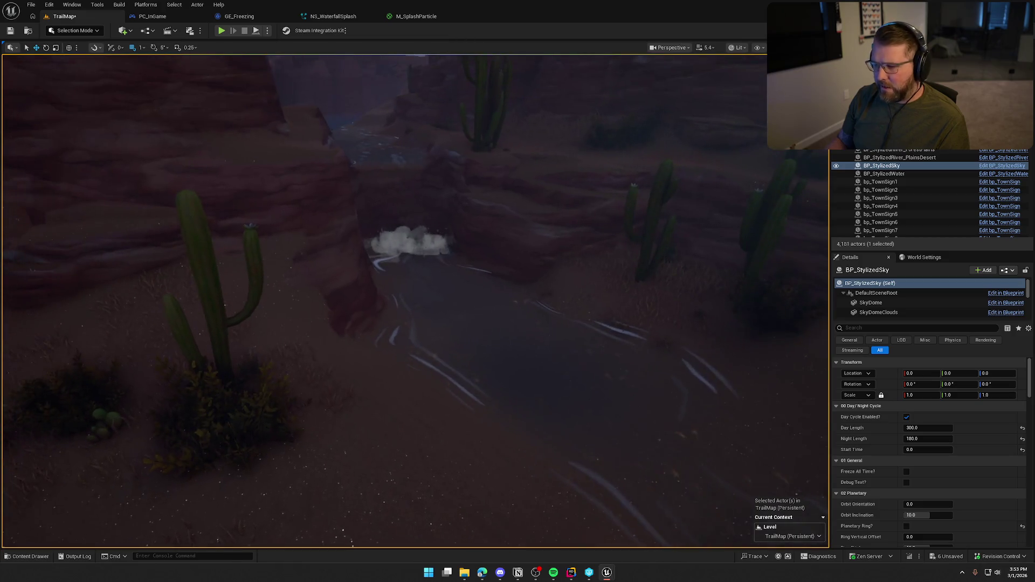
{"action": "left_click", "coordinate": [932, 451]}
{"action": "type", "text": "1.230195"}
{"action": "mouse_move", "coordinate": [927, 449]}
{"action": "left_mouse_down"}
{"action": "mouse_move", "coordinate": [992, 450]}
{"action": "mouse_move", "coordinate": [920, 450]}
{"action": "left_mouse_up"}
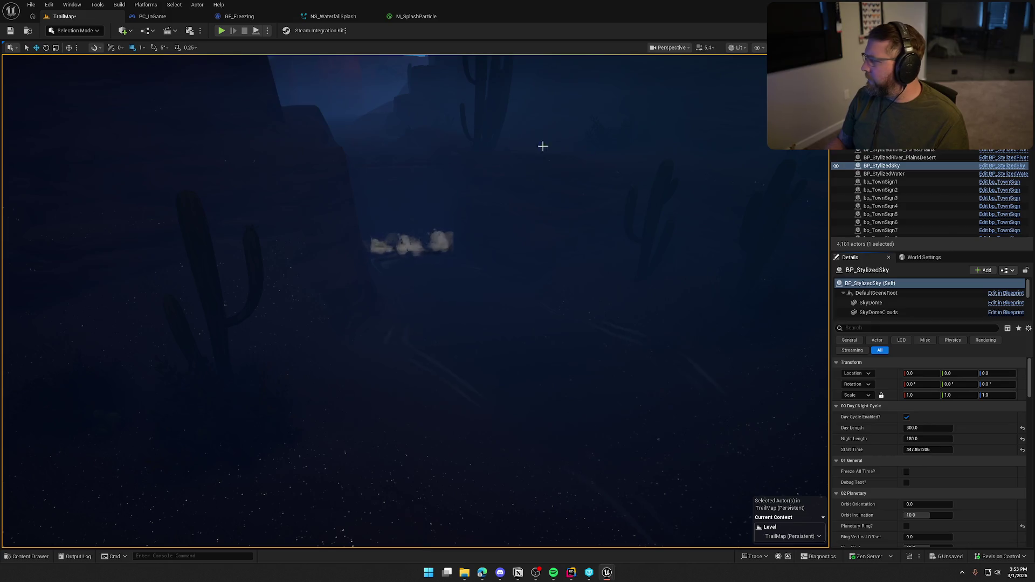
{"action": "left_click", "coordinate": [406, 16]}
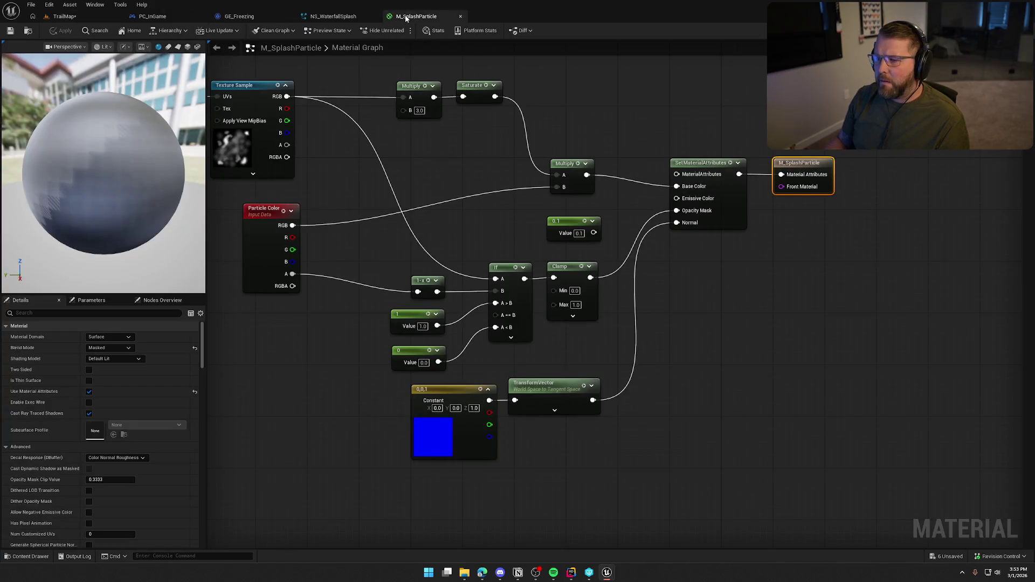
- Close the M_SplashParticle, NS_WaterfallSplash, GE_Freezing and PC_InGame editor tabs
{"action": "middle_click", "coordinate": [406, 16]}
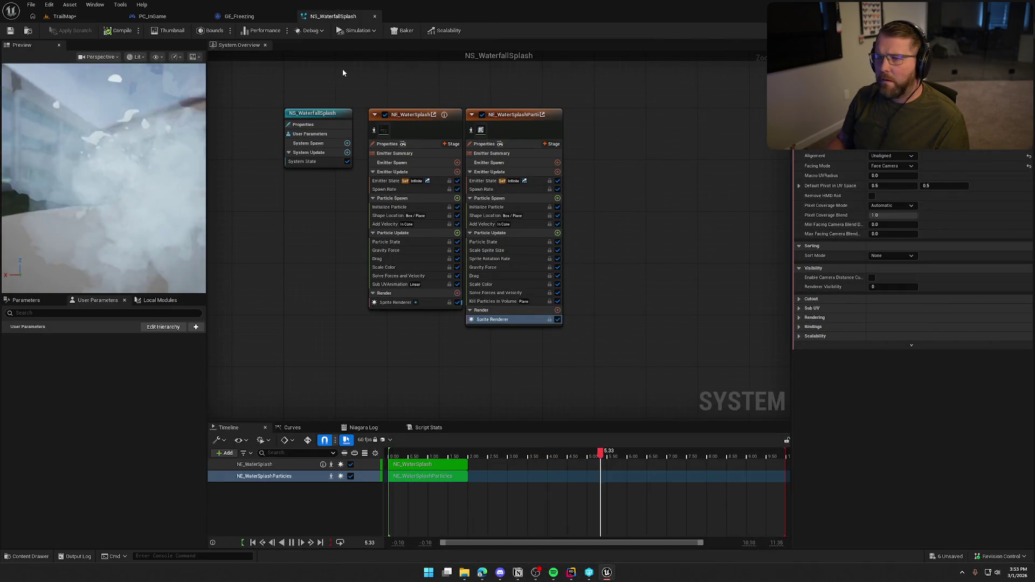
{"action": "middle_click", "coordinate": [333, 16]}
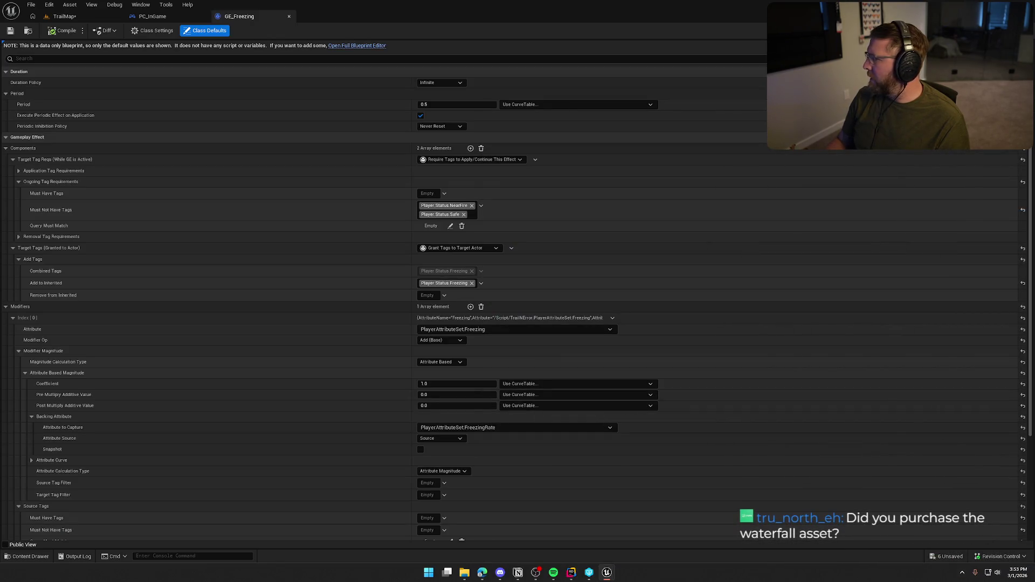
{"action": "middle_click", "coordinate": [239, 16]}
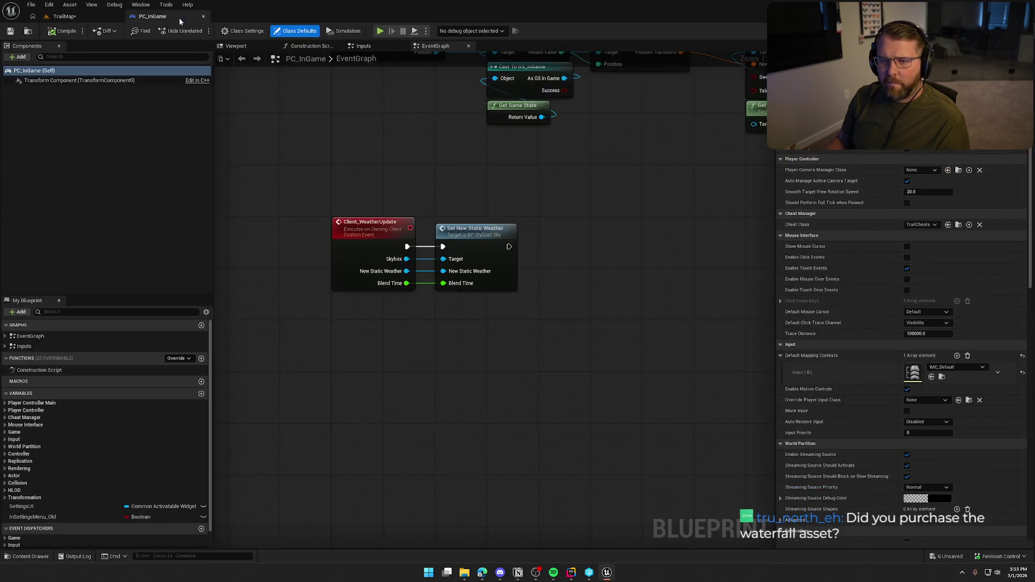
{"action": "middle_click", "coordinate": [178, 17]}
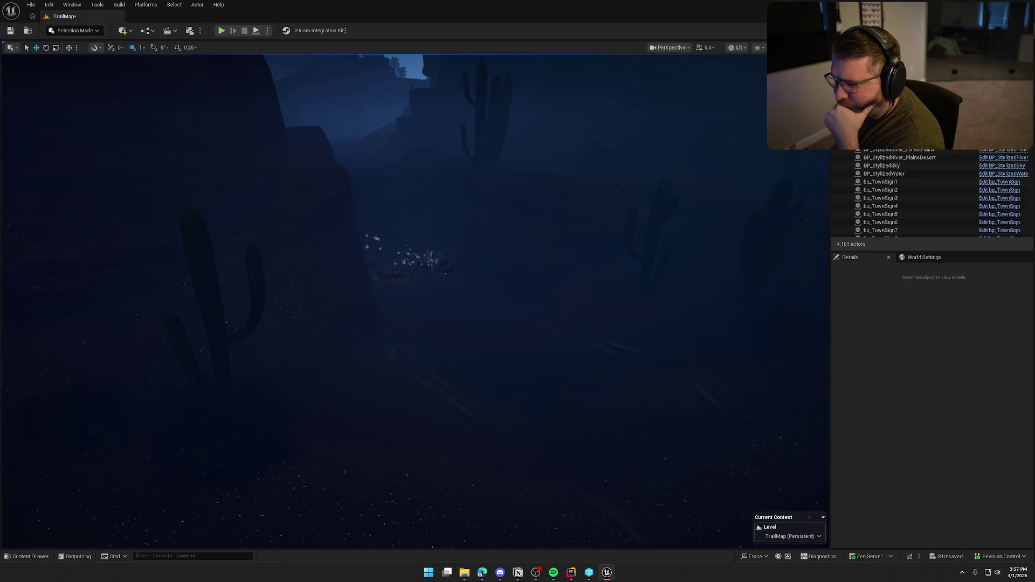
- Select BP_StylizedSky and set its Start Time to 0, then try 0.152
{"action": "scroll", "coordinate": [589, 286], "scroll_direction": "up", "scroll_amount": 5}
{"action": "scroll", "coordinate": [410, 242], "scroll_direction": "up", "scroll_amount": 5}
{"action": "scroll", "coordinate": [410, 242], "scroll_direction": "down", "scroll_amount": 5}
{"action": "scroll", "coordinate": [598, 321], "scroll_direction": "down", "scroll_amount": 3}
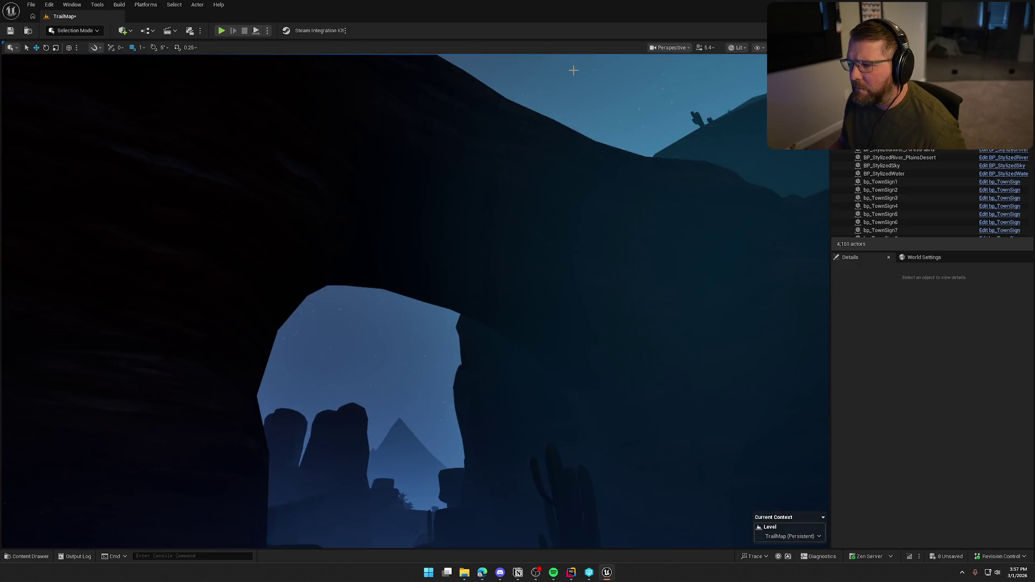
{"action": "left_click", "coordinate": [576, 86]}
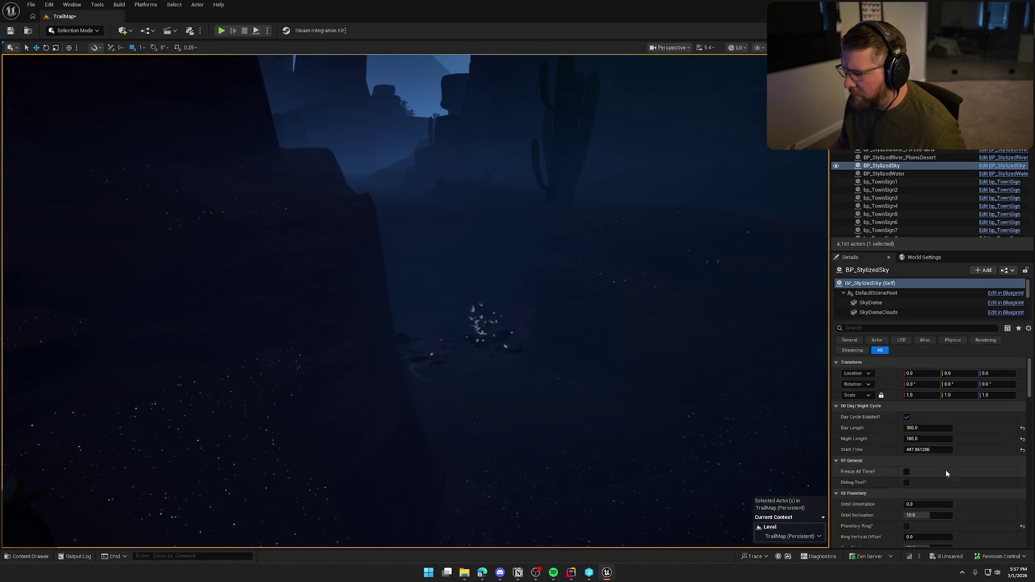
{"action": "left_click", "coordinate": [928, 450]}
{"action": "type", "text": "0"}
{"action": "key", "text": "Return"}
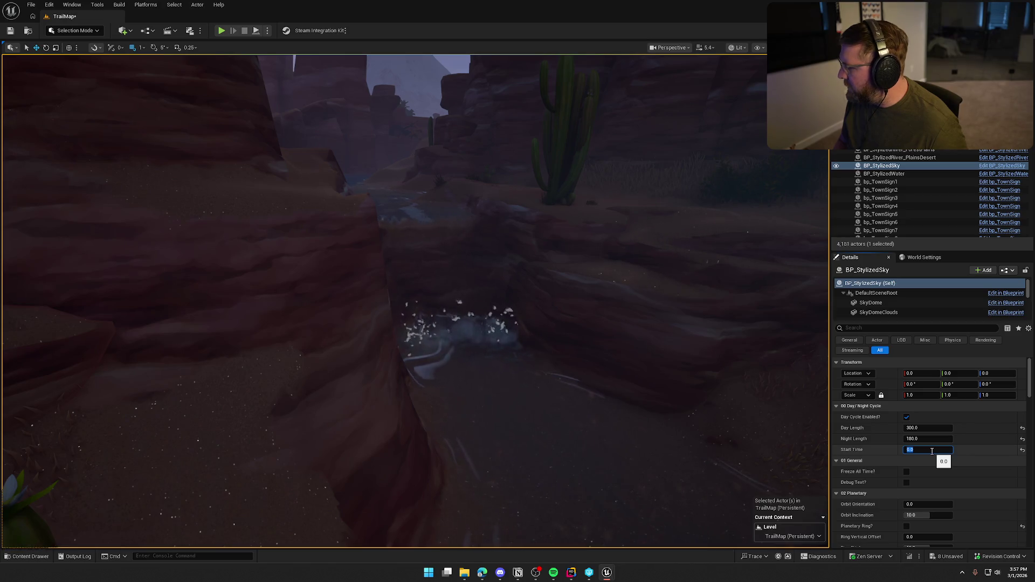
{"action": "type", "text": "0.152"}
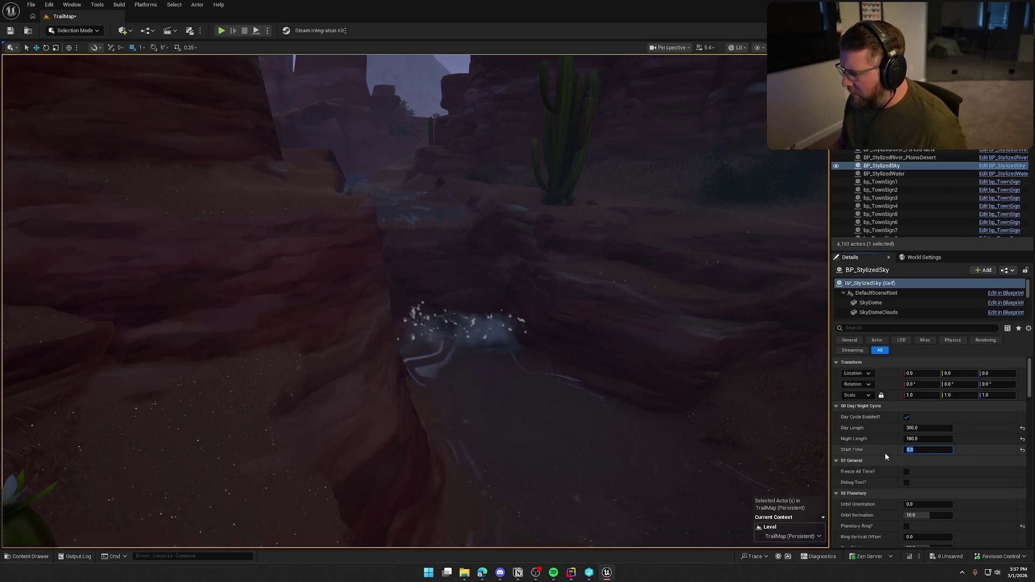
{"action": "key", "text": "Return"}
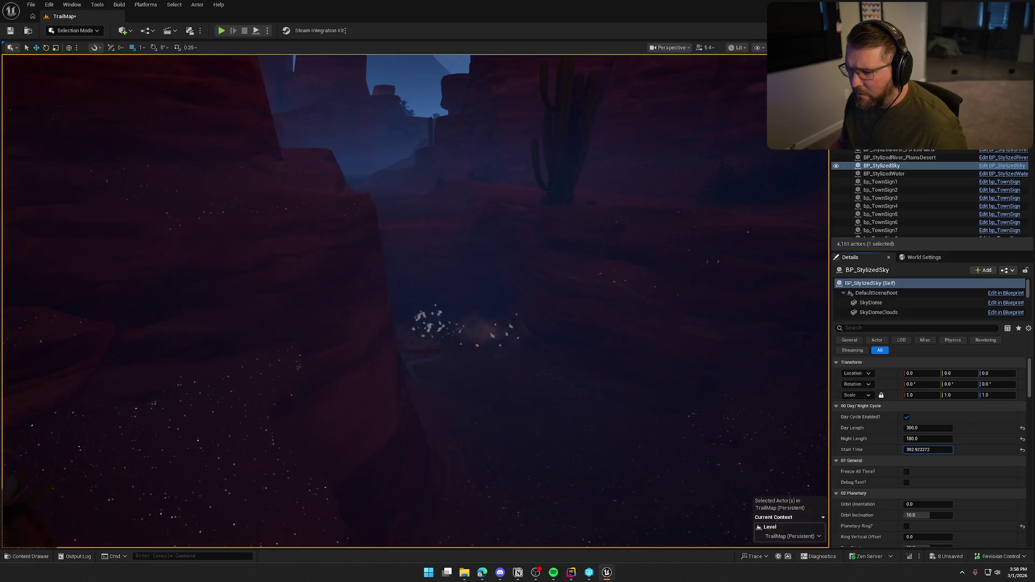
{"action": "key", "text": "Return"}
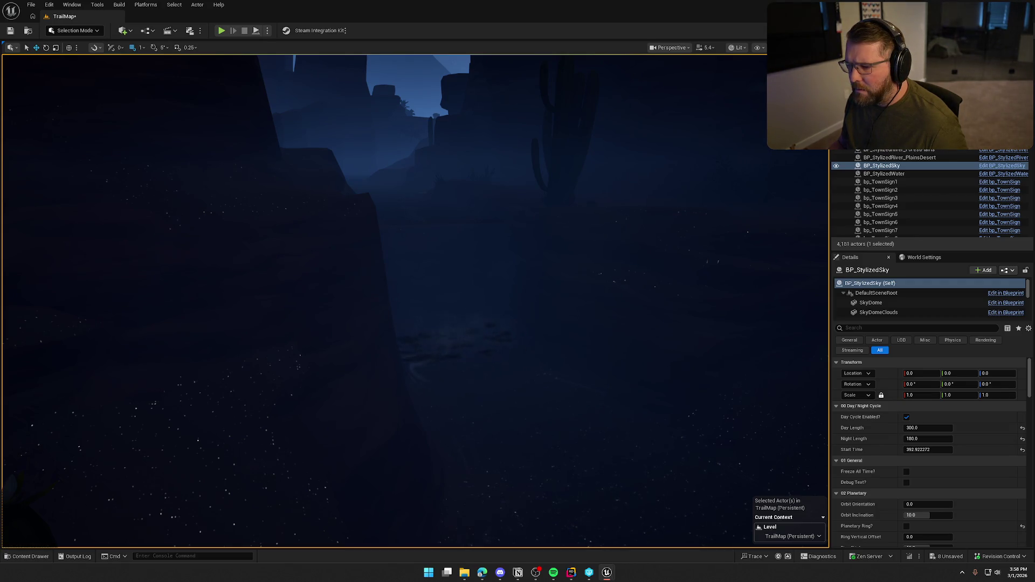
- Reset Start Time to 0 and select the SM_Waterfall18 mesh above the splash
{"action": "left_click_drag", "start_coordinate": [593, 262], "coordinate": [596, 264]}
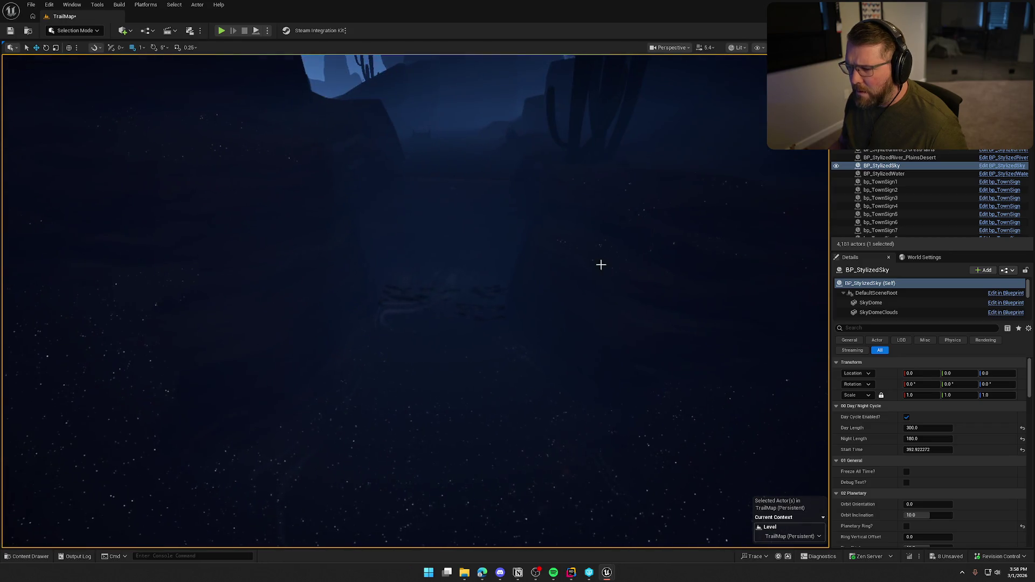
{"action": "left_click", "coordinate": [931, 450]}
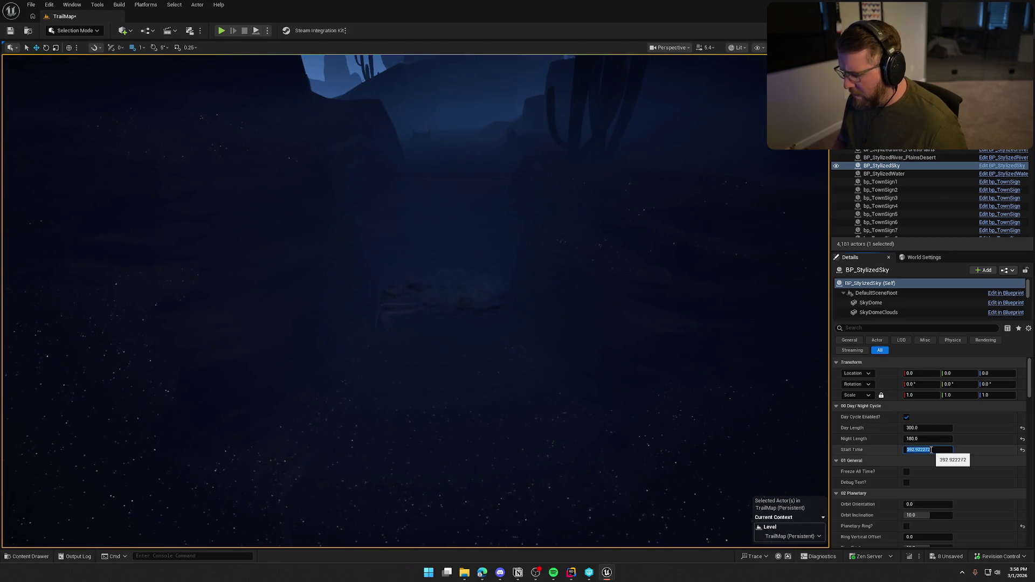
{"action": "type", "text": "0"}
{"action": "key", "text": "Return"}
{"action": "left_click_drag", "start_coordinate": [533, 342], "coordinate": [540, 338]}
{"action": "left_click", "coordinate": [418, 257]}
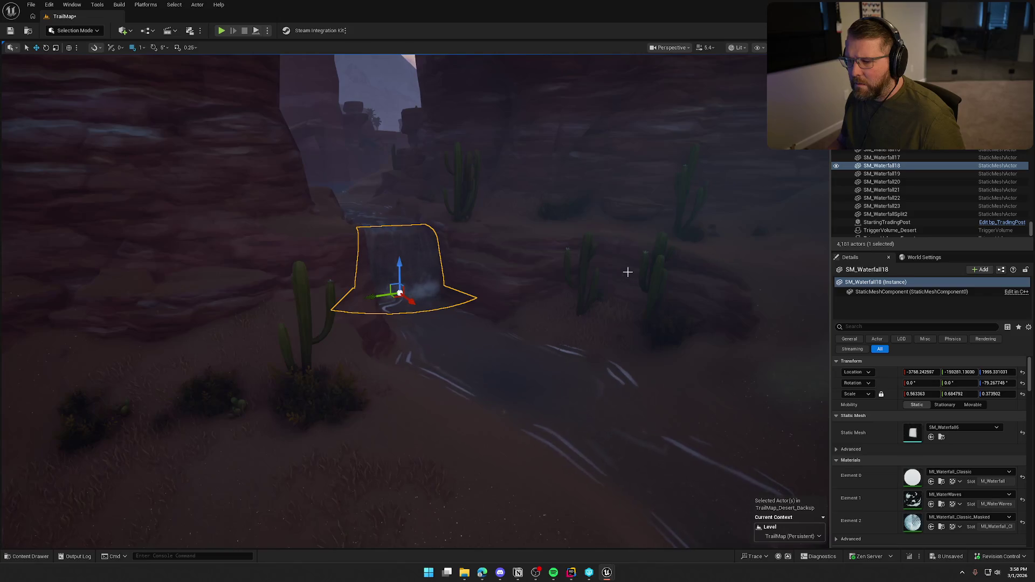
- Deselect the waterfall and fly the camera high over the canyon's stepped waterfalls
{"action": "mouse_move", "coordinate": [637, 272]}
{"action": "left_mouse_down"}
{"action": "mouse_move", "coordinate": [620, 294]}
{"action": "mouse_move", "coordinate": [634, 270]}
{"action": "mouse_move", "coordinate": [642, 277]}
{"action": "mouse_move", "coordinate": [629, 286]}
{"action": "mouse_move", "coordinate": [656, 284]}
{"action": "left_mouse_up"}
{"action": "key", "text": "Escape"}
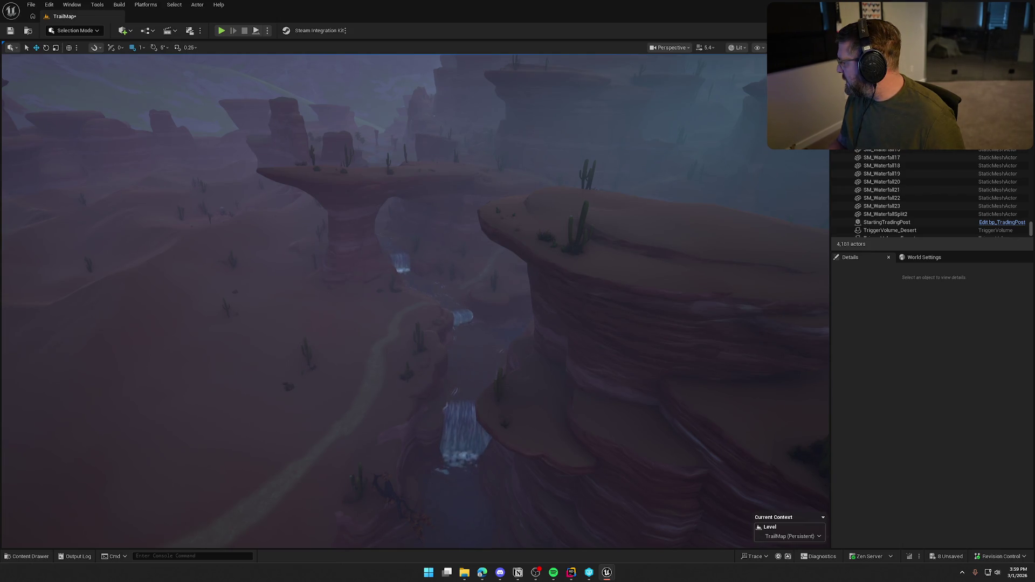
{"action": "left_click_drag", "start_coordinate": [638, 341], "coordinate": [620, 291]}
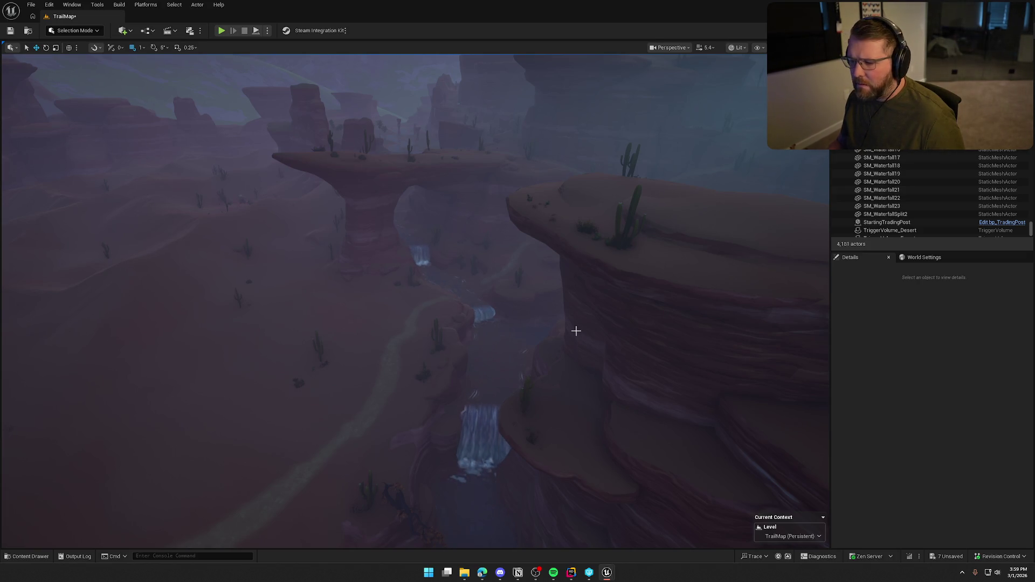
{"action": "left_click_drag", "start_coordinate": [435, 173], "coordinate": [434, 140]}
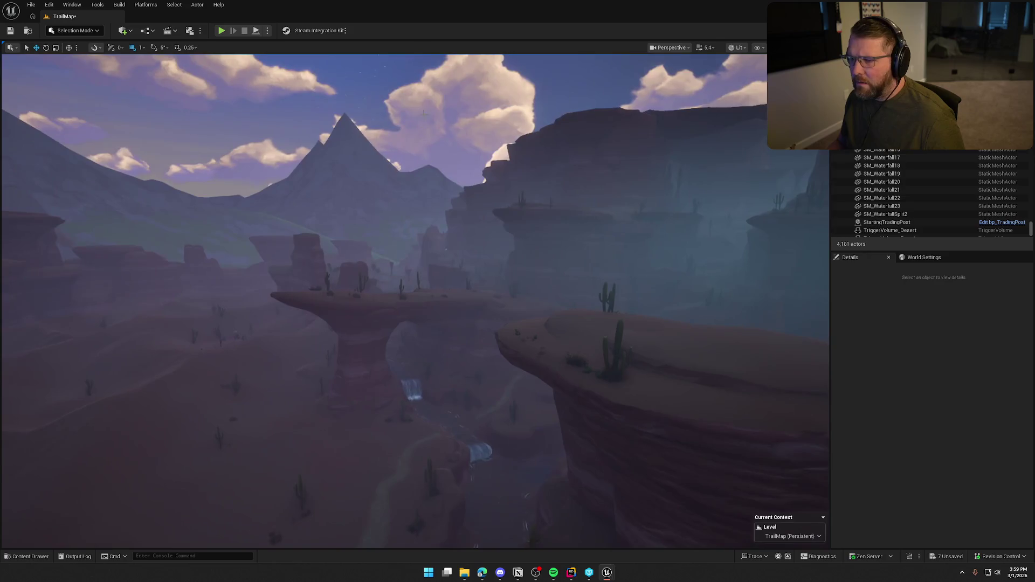
- Set BP_StylizedSky's Start Time to 440 to preview the canyon at night
{"action": "left_click", "coordinate": [434, 140]}
{"action": "left_click", "coordinate": [920, 449]}
{"action": "type", "text": "440"}
{"action": "key", "text": "Return"}
{"action": "left_click_drag", "start_coordinate": [434, 140], "coordinate": [512, 374]}
- Reset Start Time to 0 and save all, checking out the changed materials
{"action": "left_click", "coordinate": [917, 450]}
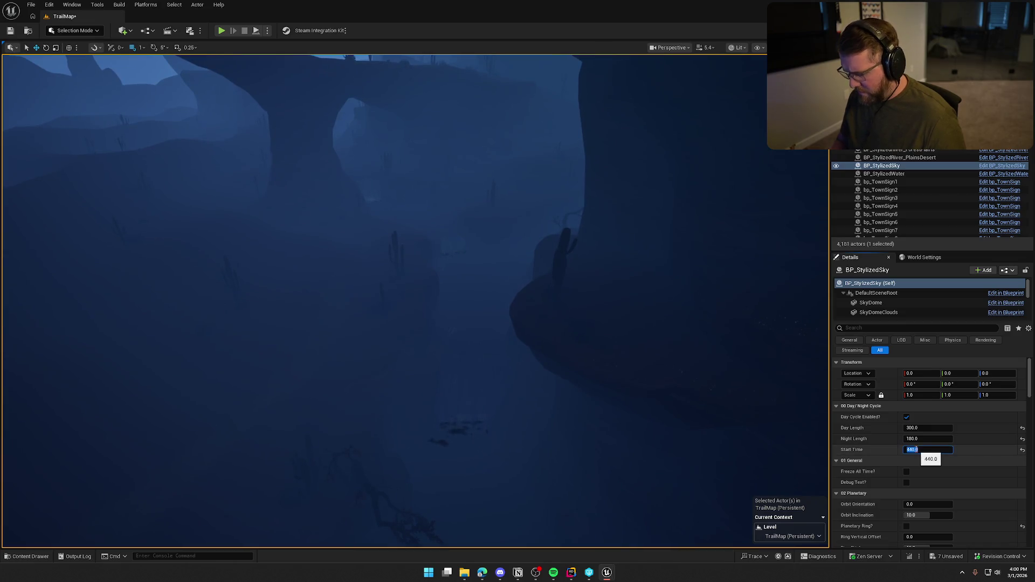
{"action": "type", "text": "0"}
{"action": "key", "text": "Return"}
{"action": "left_click_drag", "start_coordinate": [554, 316], "coordinate": [555, 351]}
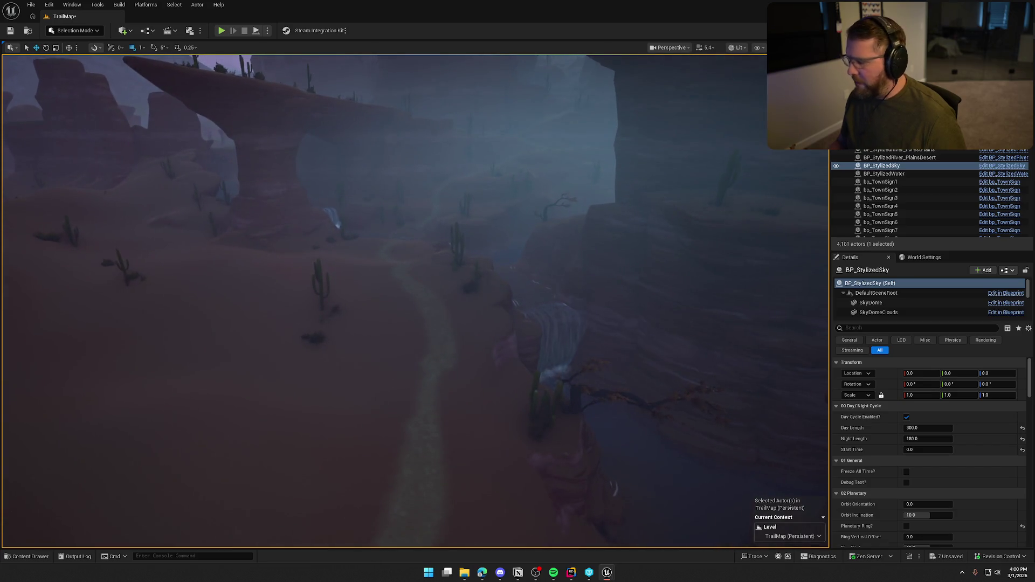
{"action": "key", "text": "ctrl+shift+s"}
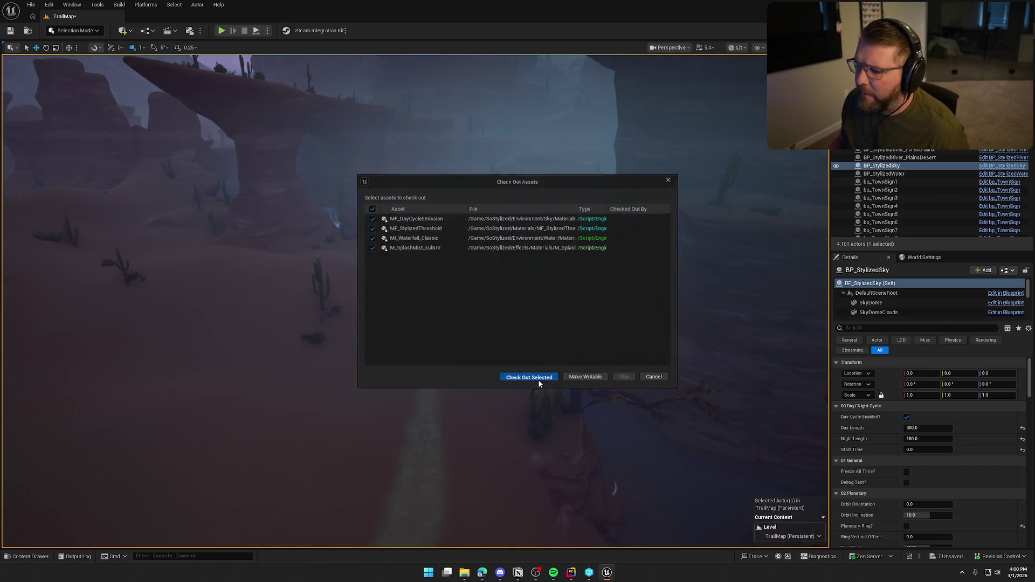
{"action": "left_click", "coordinate": [538, 378]}
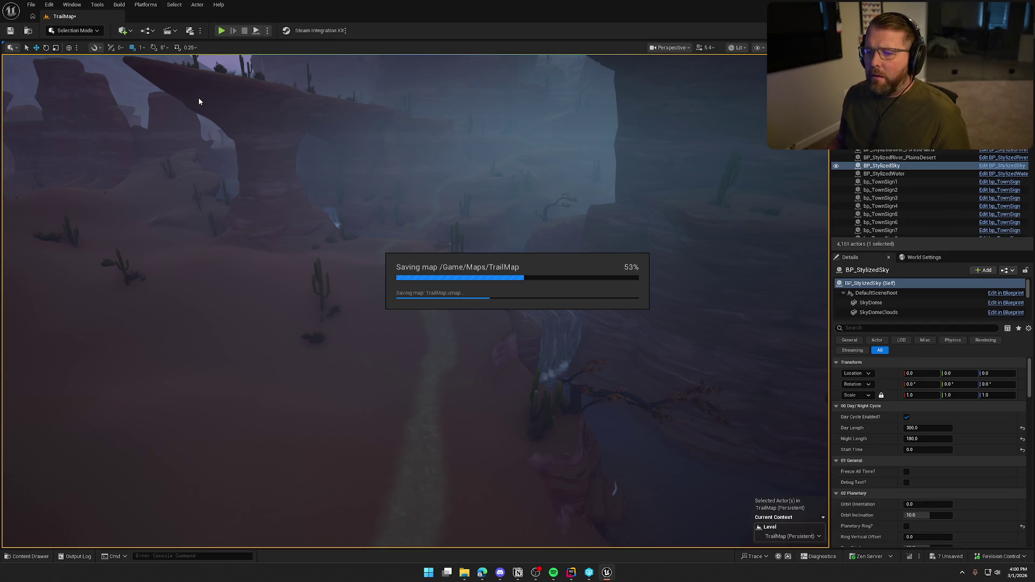
- Deselect BP_StylizedSky once the level save finishes and start a Play-in-Editor session
{"action": "scroll", "coordinate": [285, 158], "scroll_direction": "down", "scroll_amount": 3}
{"action": "key", "text": "Escape"}
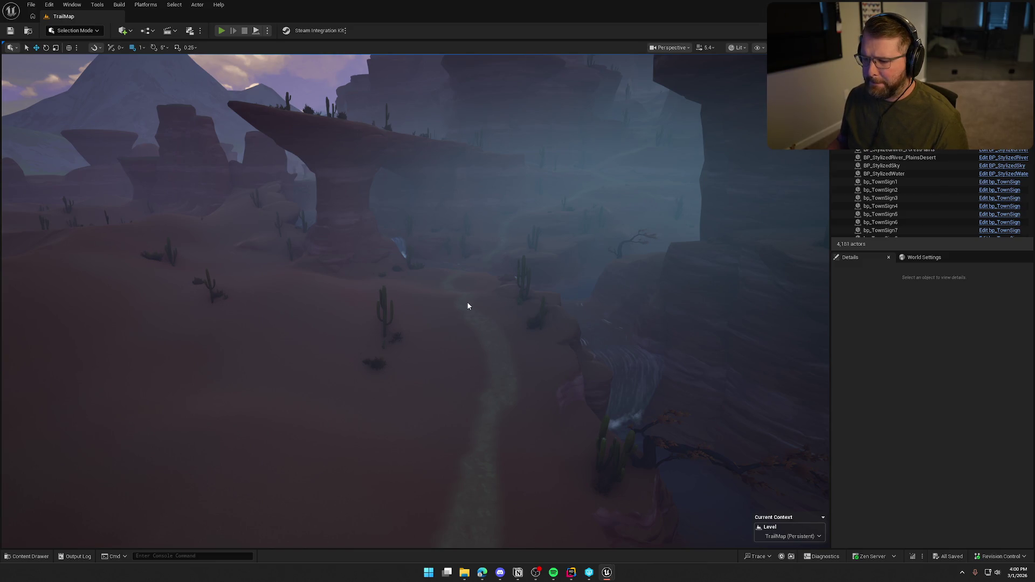
{"action": "key", "text": "alt+p"}
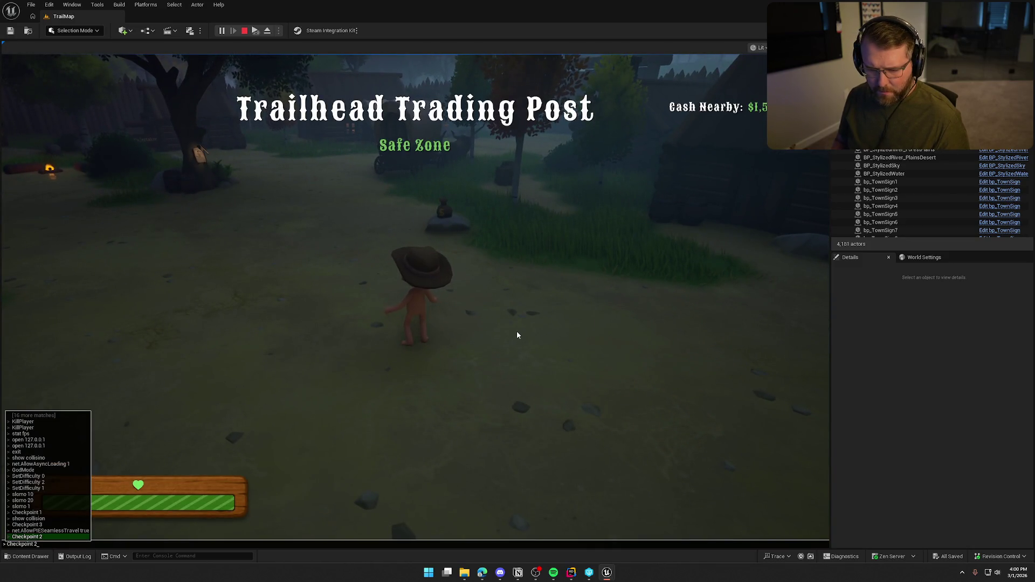
- Run the 'suicide' console command to respawn the cowboy at Trailhead Trading Post
{"action": "key", "text": "grave"}
{"action": "type", "text": "suicide"}
{"action": "key", "text": "Return"}
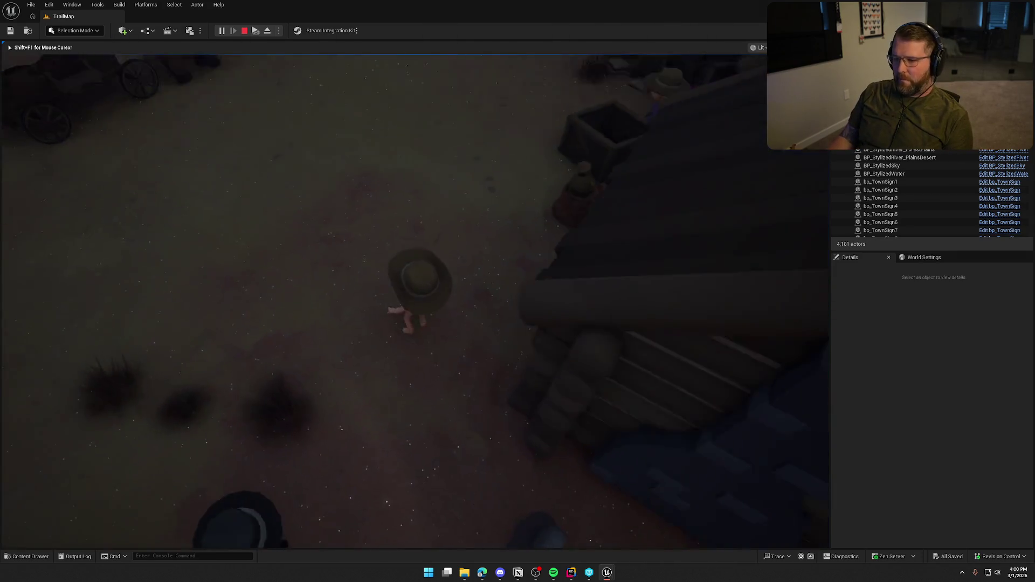
- Sprint through Trailhead Trading Post to the parked ox wagon and climb in to drive
{"action": "key", "text": "shift+w"}
{"action": "key", "text": "shift+w"}
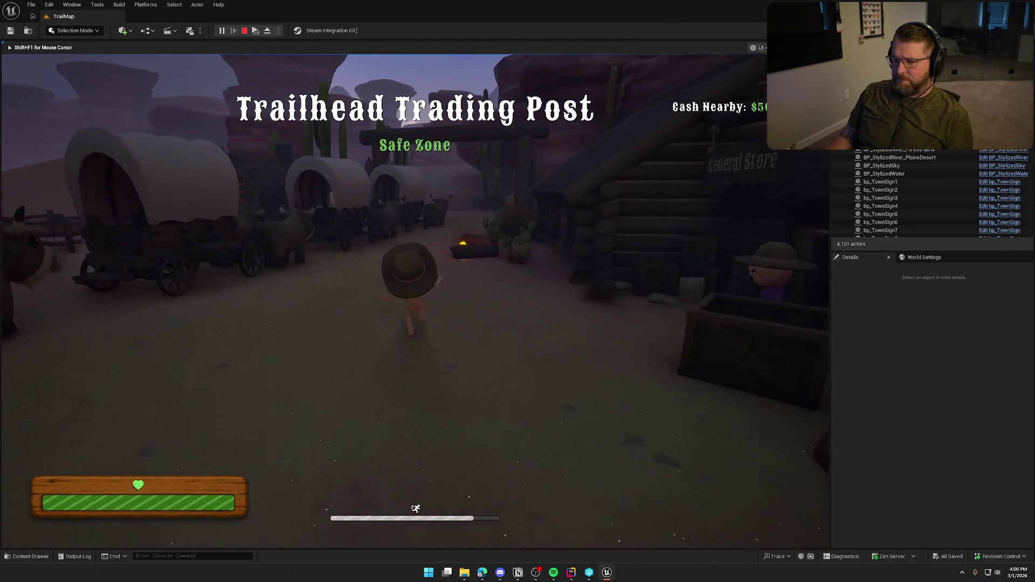
{"action": "key", "text": "shift+w"}
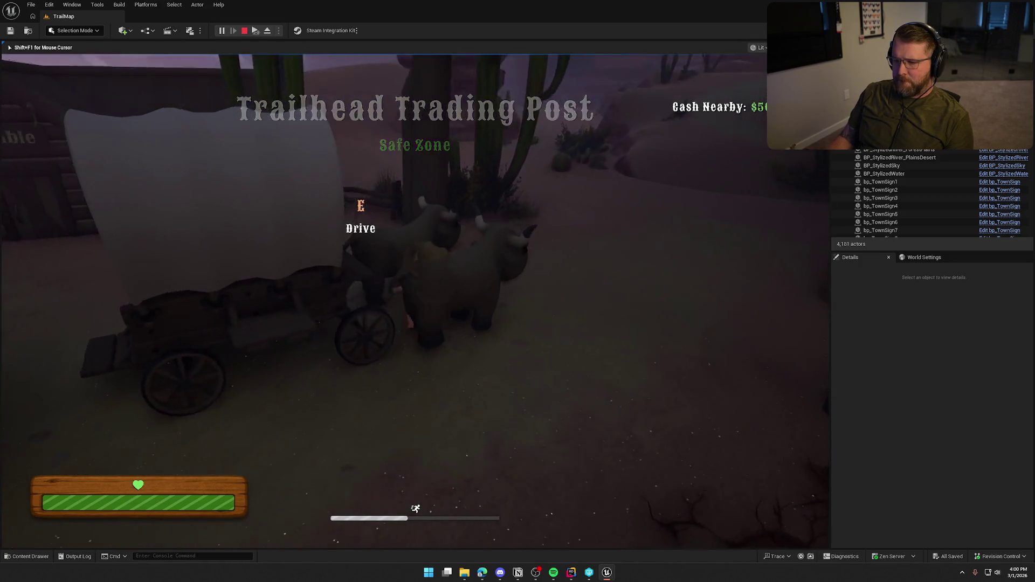
{"action": "key", "text": "e"}
- Drive the wagon under the gate, along the canyon trail and out across the sunlit dunes
{"action": "key", "text": "w"}
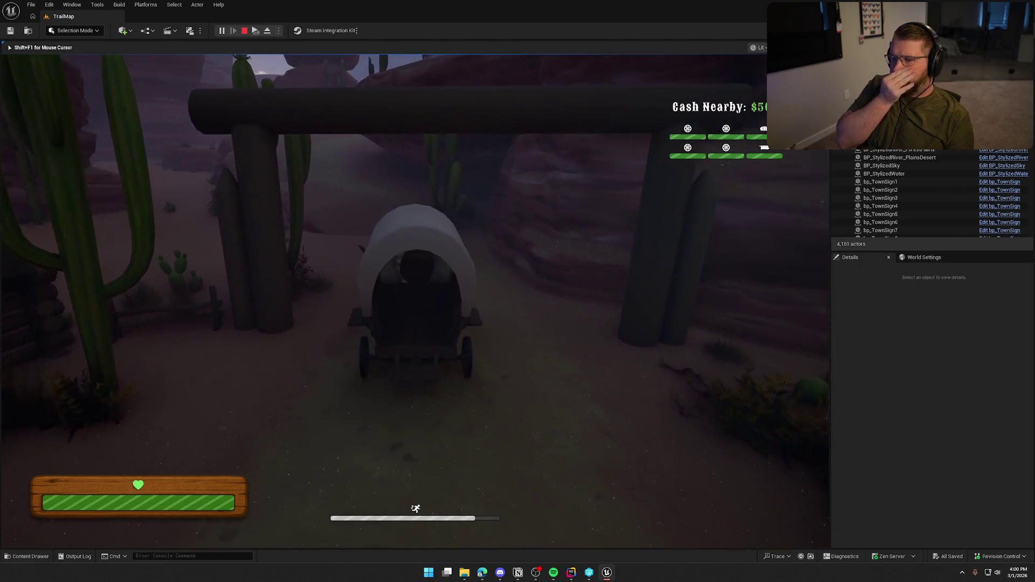
{"action": "key", "text": "w"}
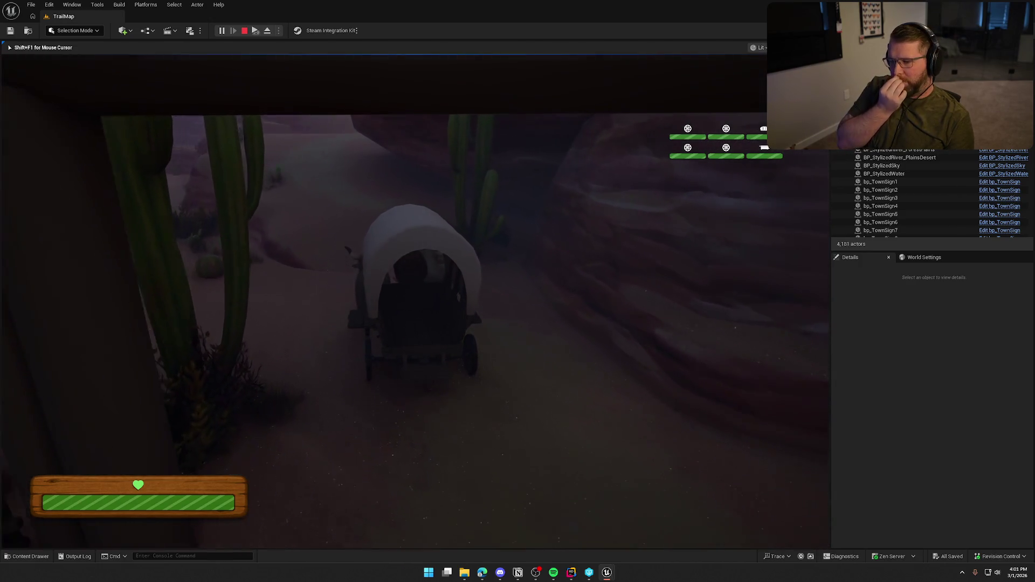
{"action": "key", "text": "w"}
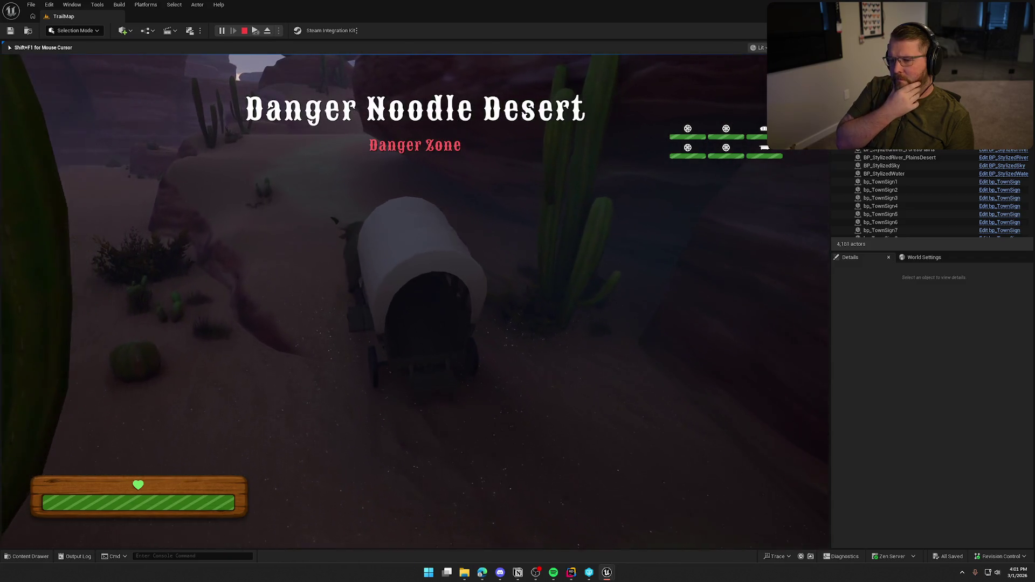
{"action": "key", "text": "w"}
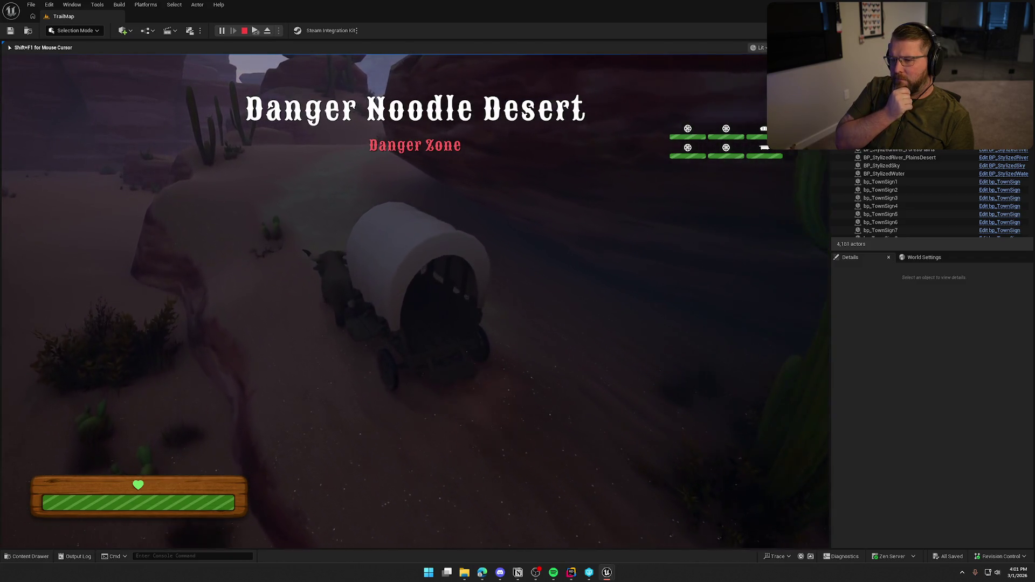
{"action": "key", "text": "w"}
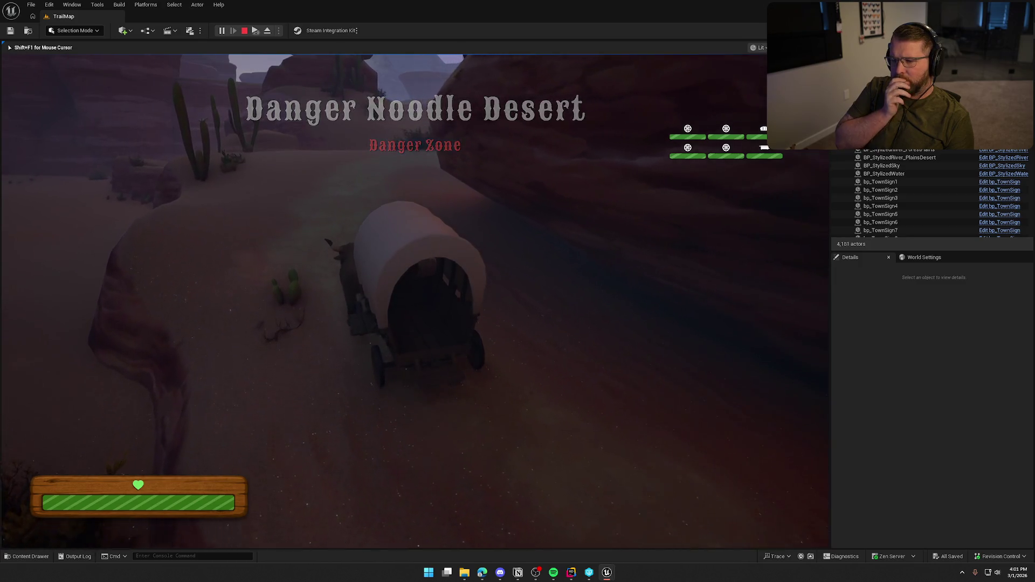
{"action": "key", "text": "w"}
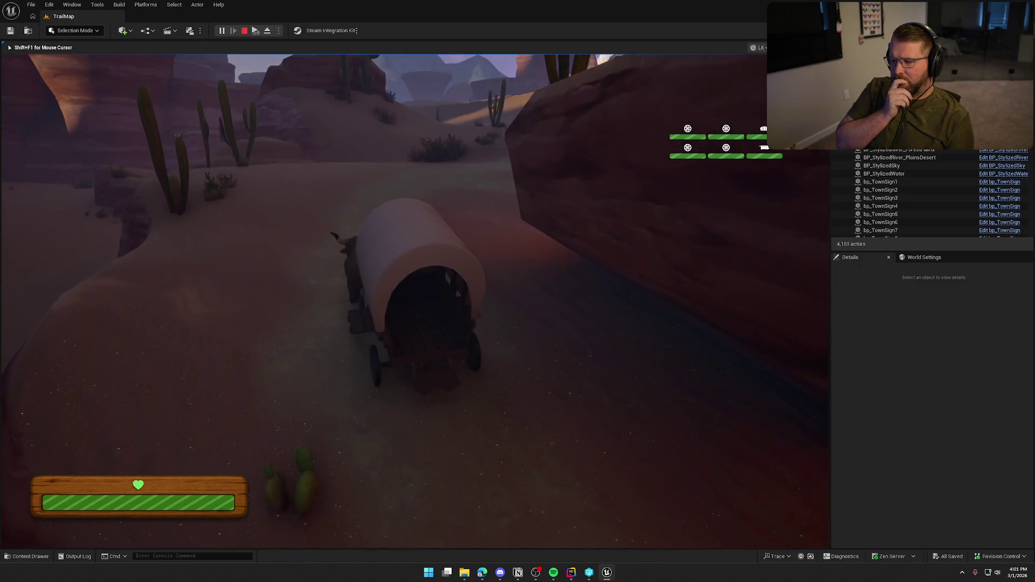
{"action": "key", "text": "w"}
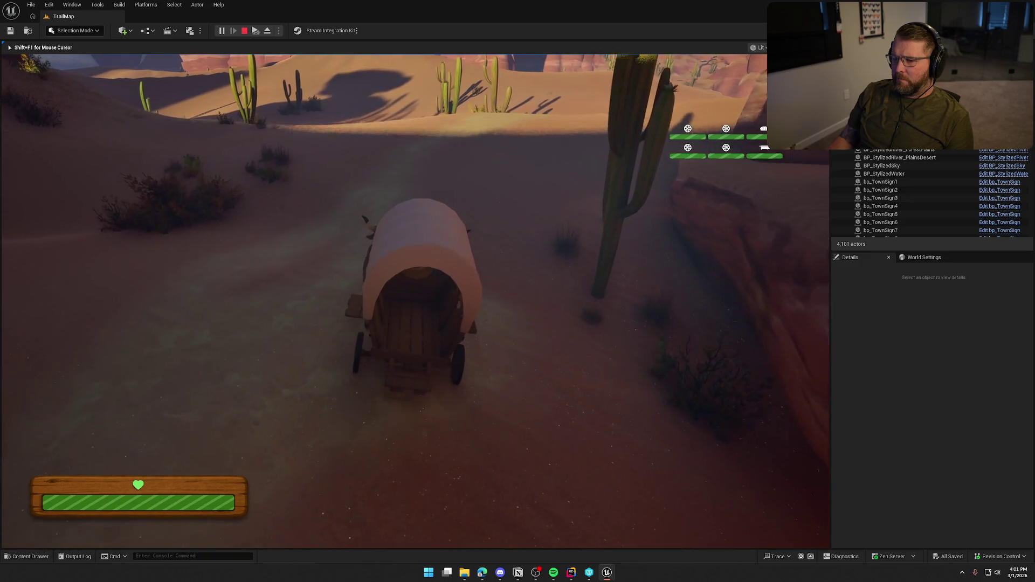
{"action": "key", "text": "w"}
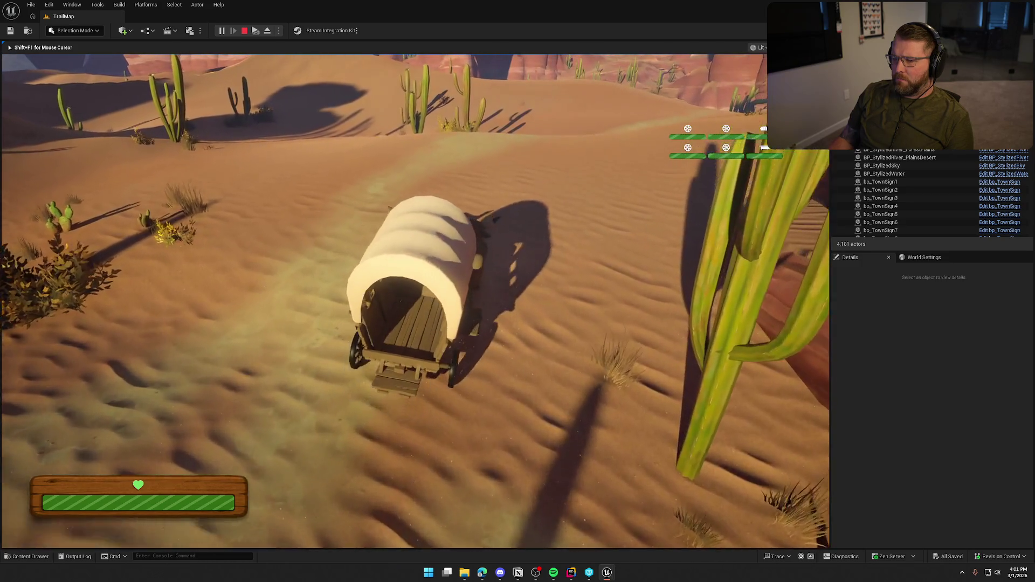
{"action": "key", "text": "w"}
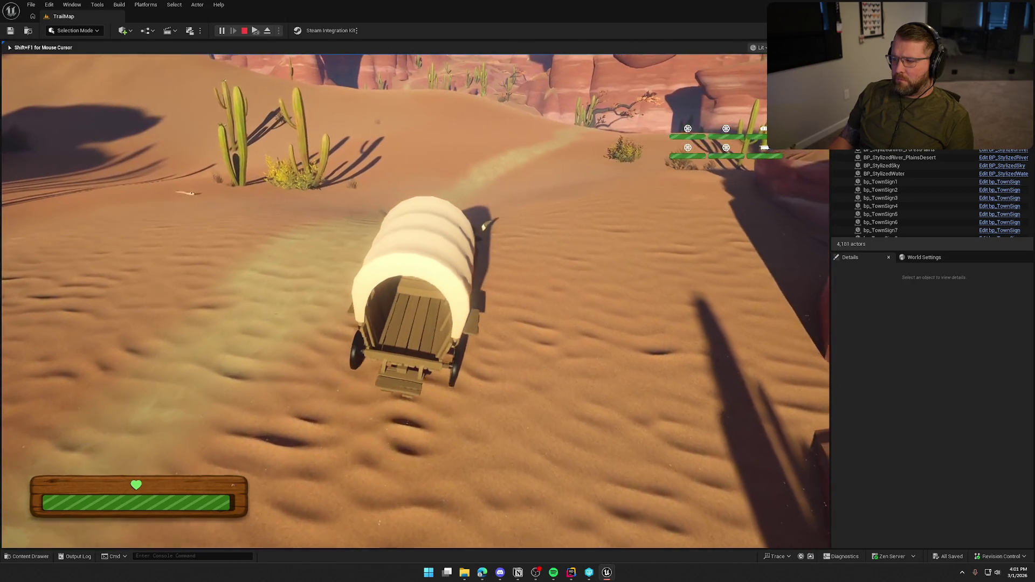
{"action": "key", "text": "w"}
{"action": "key", "text": "a"}
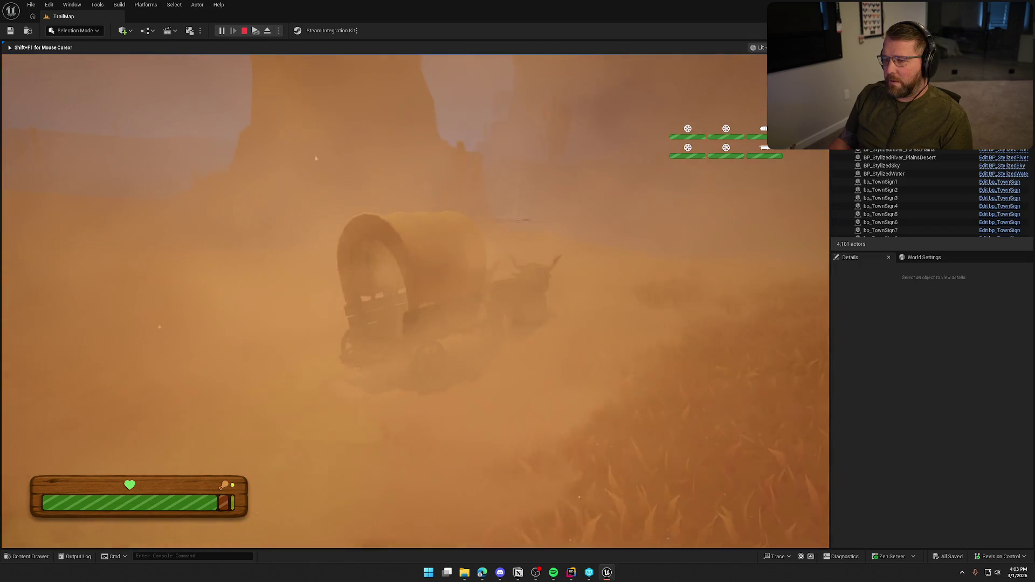
- Leave the wagon and run uphill through the sandstorm to the cliff edge by the waterfall
{"action": "key", "text": "e"}
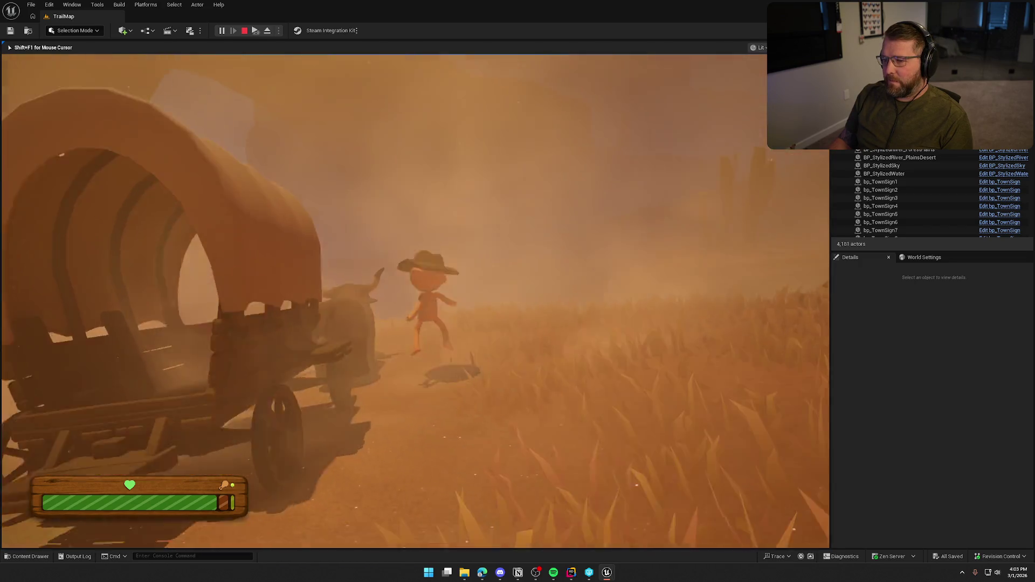
{"action": "key", "text": "w"}
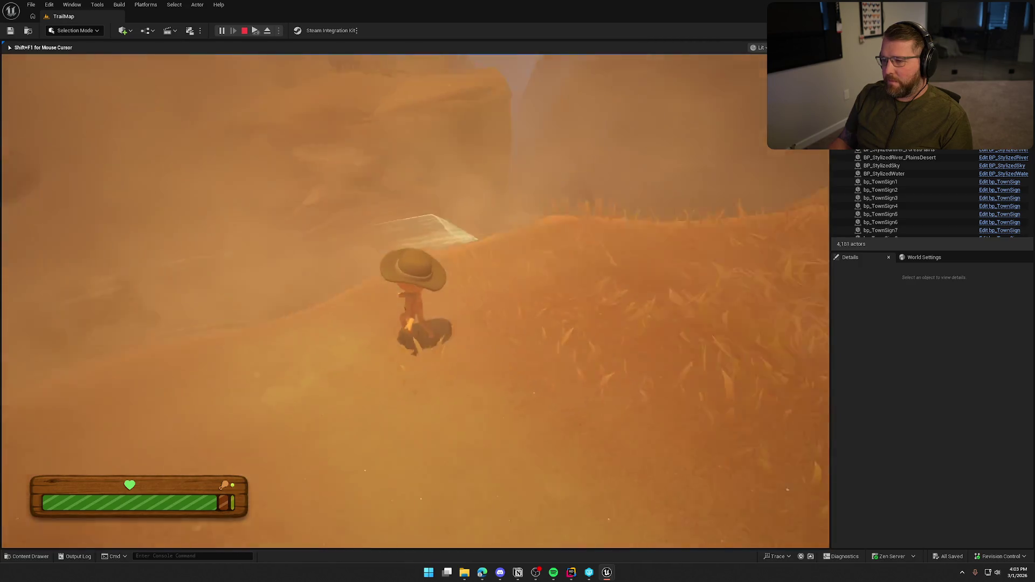
{"action": "key", "text": "shift"}
{"action": "key", "text": "w"}
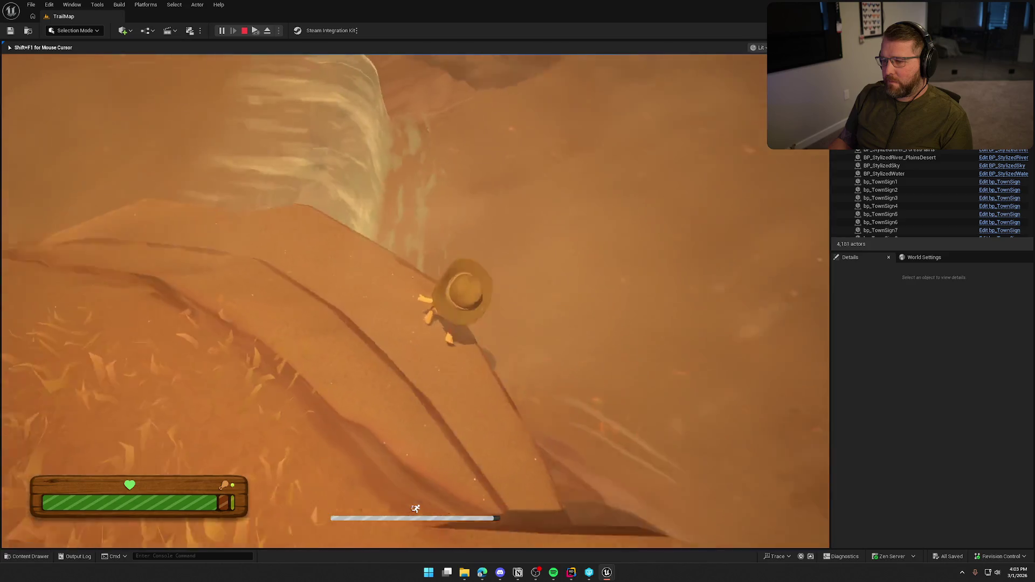
{"action": "key", "text": "w"}
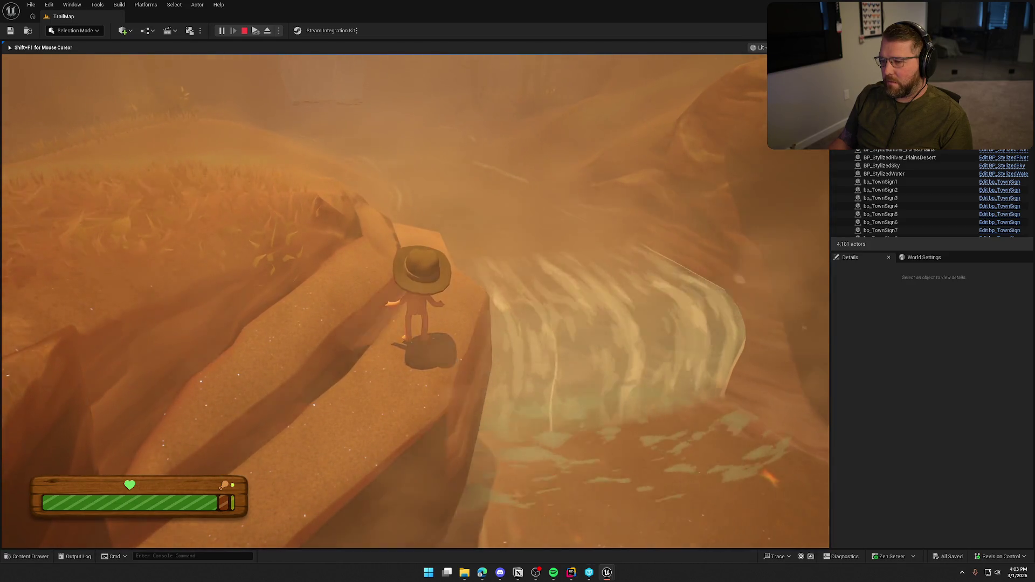
- Look around the waterfall from the ledge, viewing it side-on, down the falls and up the canyon walls
{"action": "key", "text": "d"}
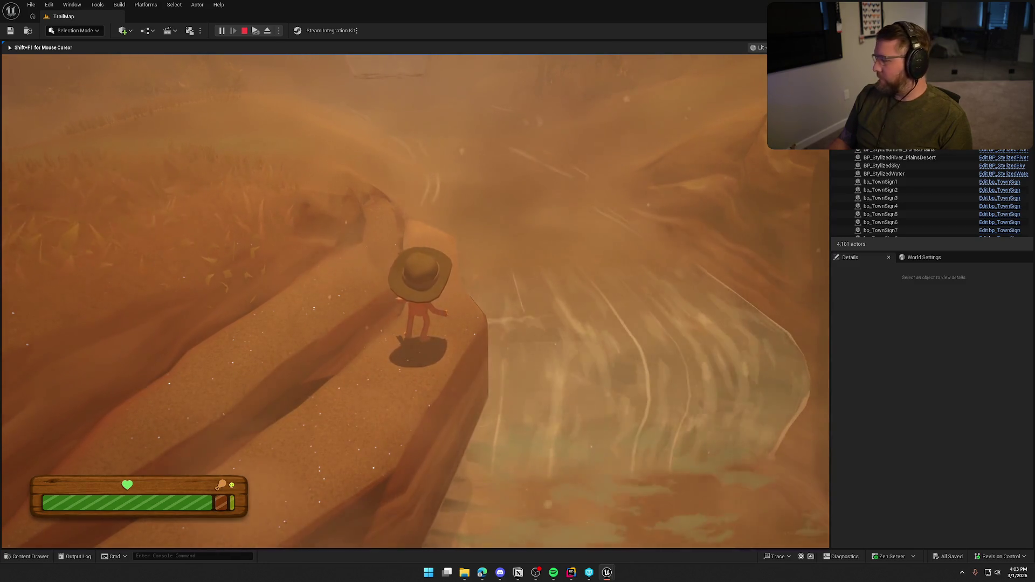
{"action": "key", "text": "w"}
{"action": "key", "text": "a"}
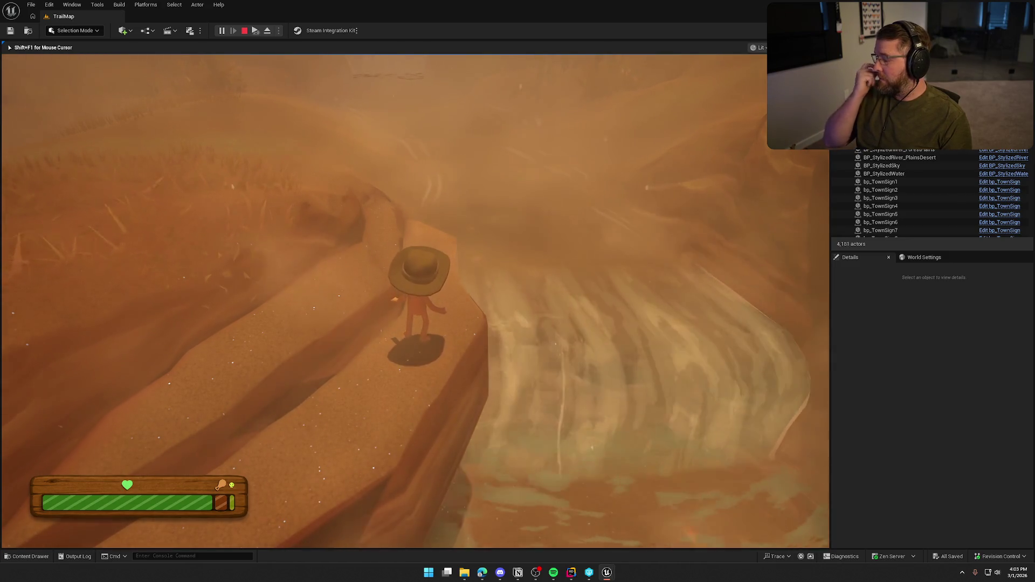
{"action": "key", "text": "w"}
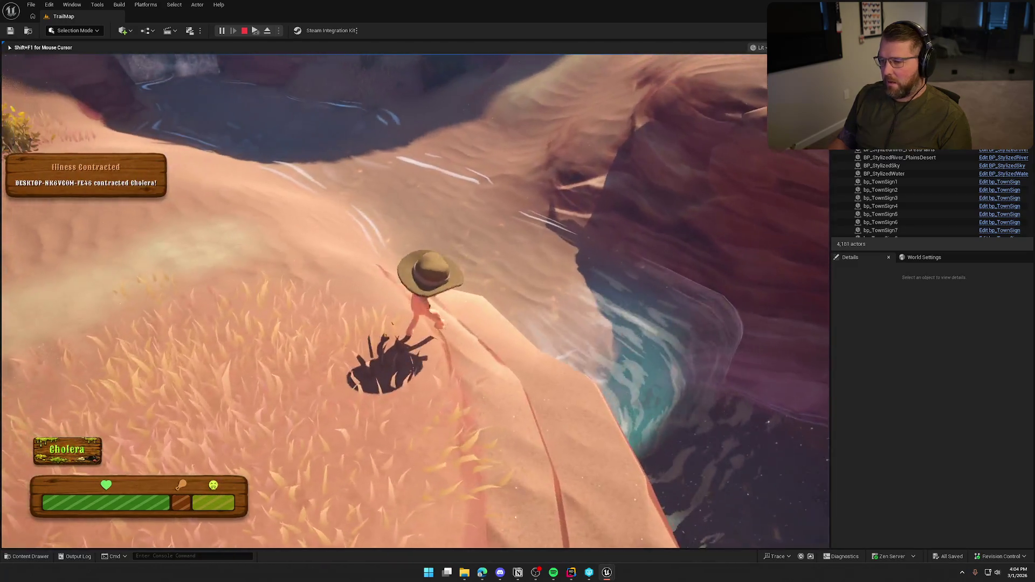
- End the Play in Editor session and return to the TrailMap viewport
{"action": "key", "text": "Escape"}
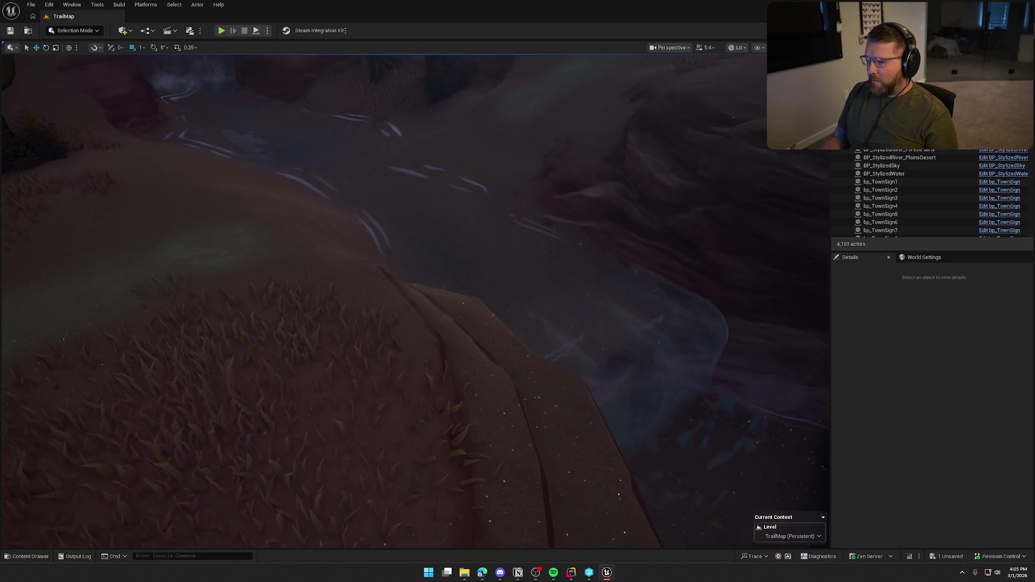
- Save the level, then move the viewport down the canyon to look over the waterfall splash
{"action": "key", "text": "ctrl+s"}
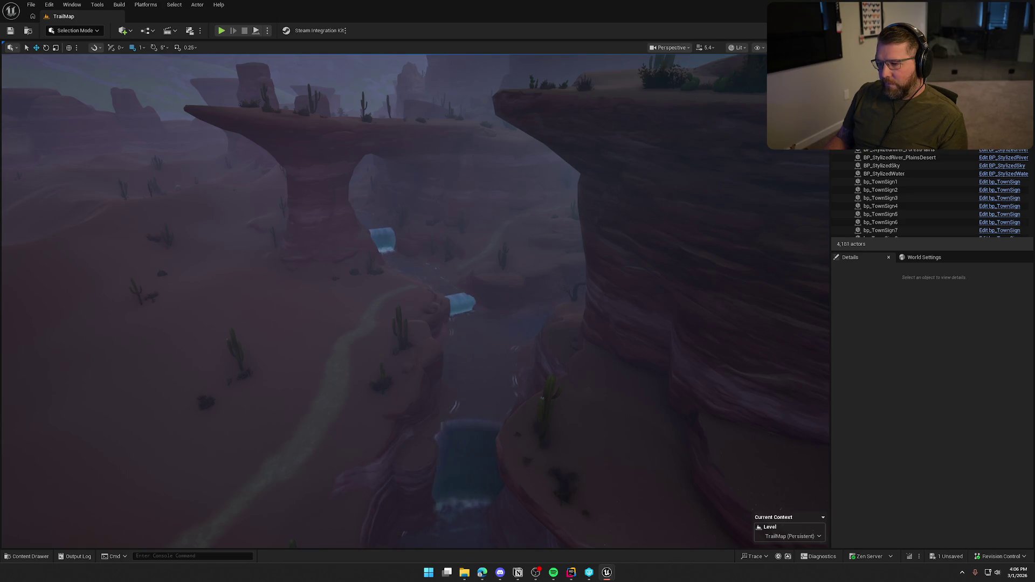
{"action": "mouse_move", "coordinate": [530, 249]}
{"action": "left_mouse_down"}
{"action": "mouse_move", "coordinate": [530, 119]}
{"action": "mouse_move", "coordinate": [530, 231]}
{"action": "left_mouse_up"}
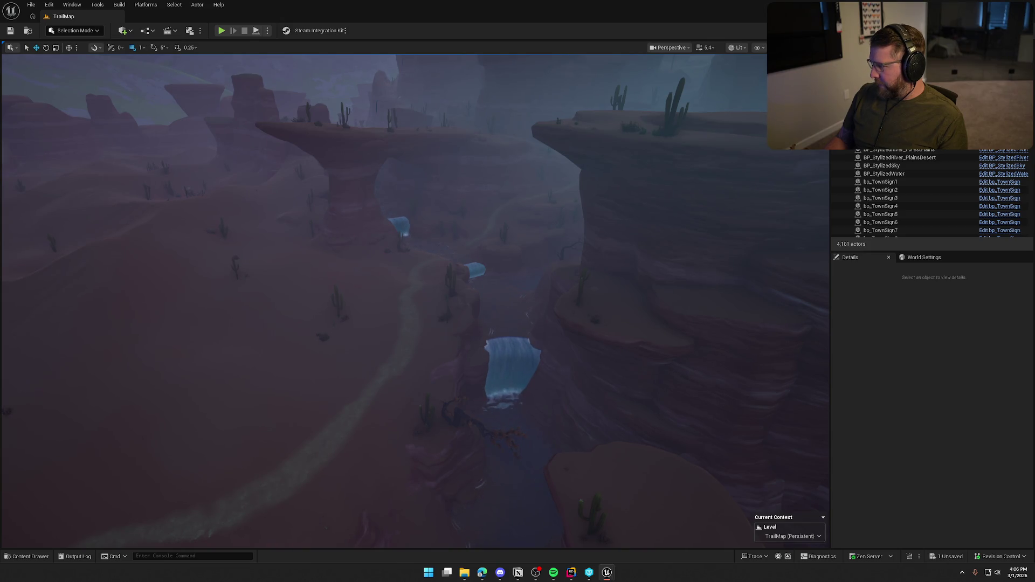
{"action": "scroll", "coordinate": [512, 355], "scroll_direction": "down", "scroll_amount": 3}
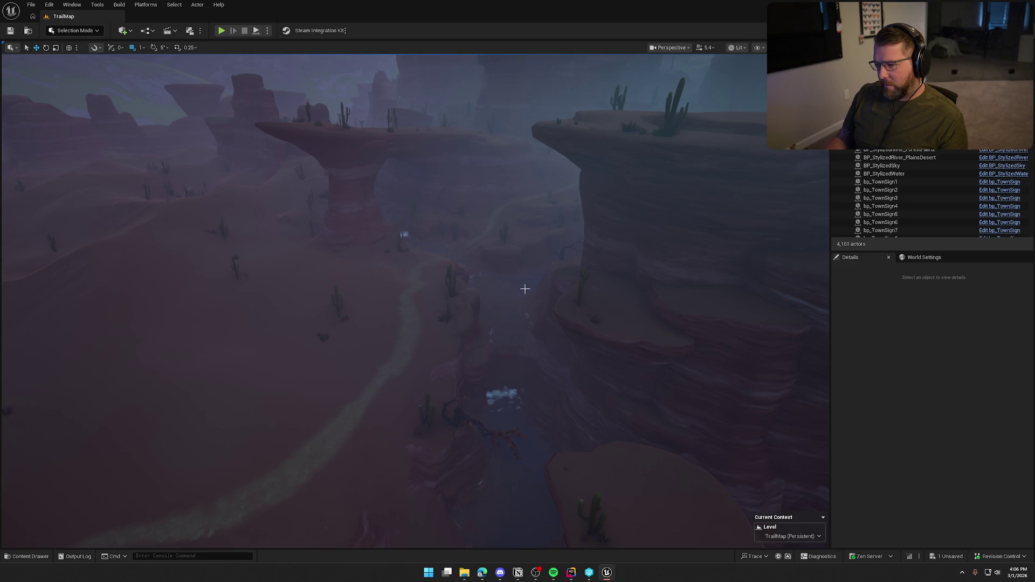
{"action": "left_click_drag", "start_coordinate": [545, 277], "coordinate": [545, 297]}
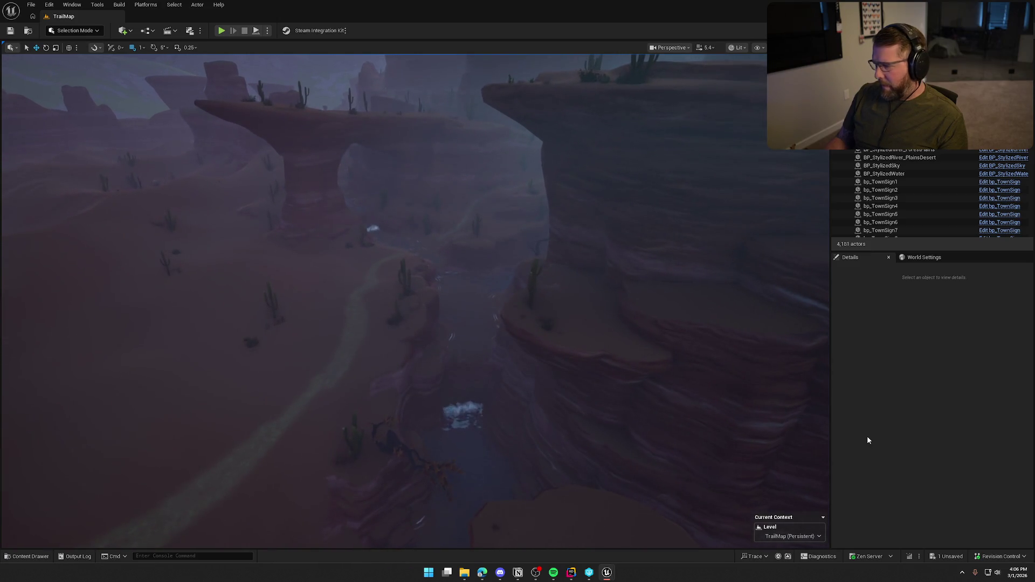
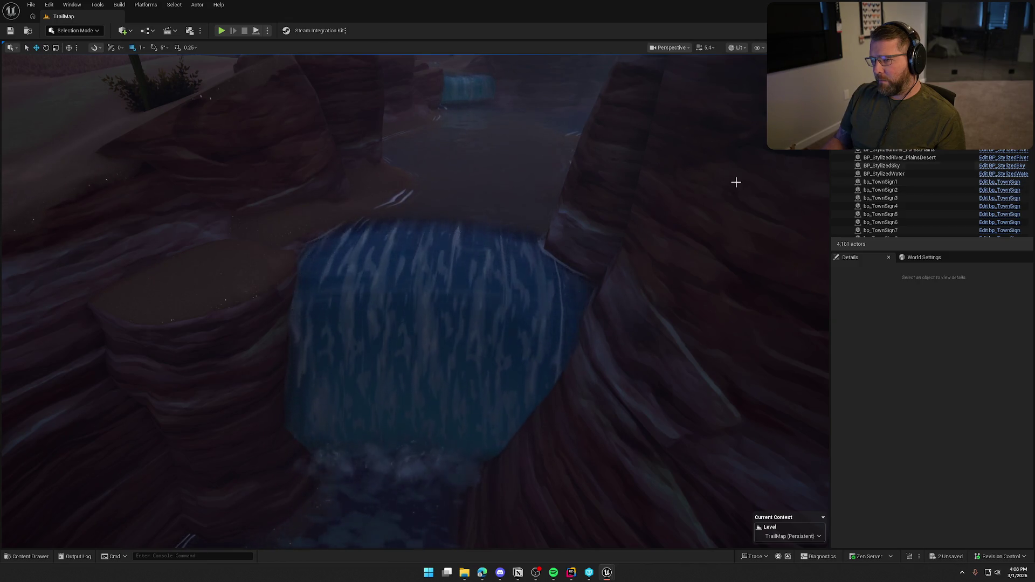
- Orbit the viewport across the canyon waterfall and river pool, then pull back overhead
{"action": "scroll", "coordinate": [415, 302], "scroll_direction": "down", "scroll_amount": 10}
{"action": "scroll", "coordinate": [415, 302], "scroll_direction": "down", "scroll_amount": 10}
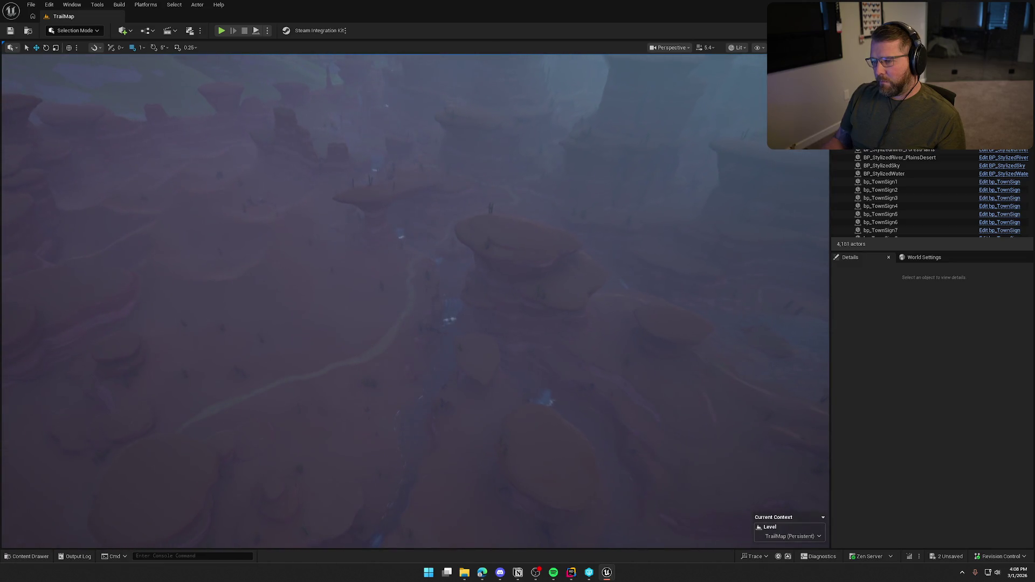
{"action": "scroll", "coordinate": [415, 301], "scroll_direction": "up", "scroll_amount": 10}
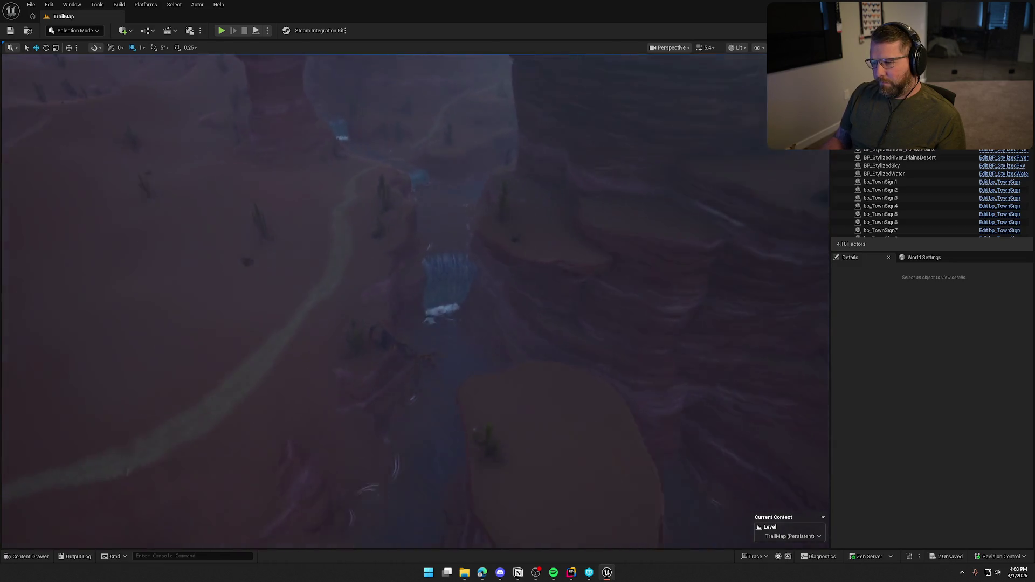
{"action": "scroll", "coordinate": [415, 302], "scroll_direction": "up", "scroll_amount": 10}
{"action": "scroll", "coordinate": [374, 268], "scroll_direction": "down", "scroll_amount": 5}
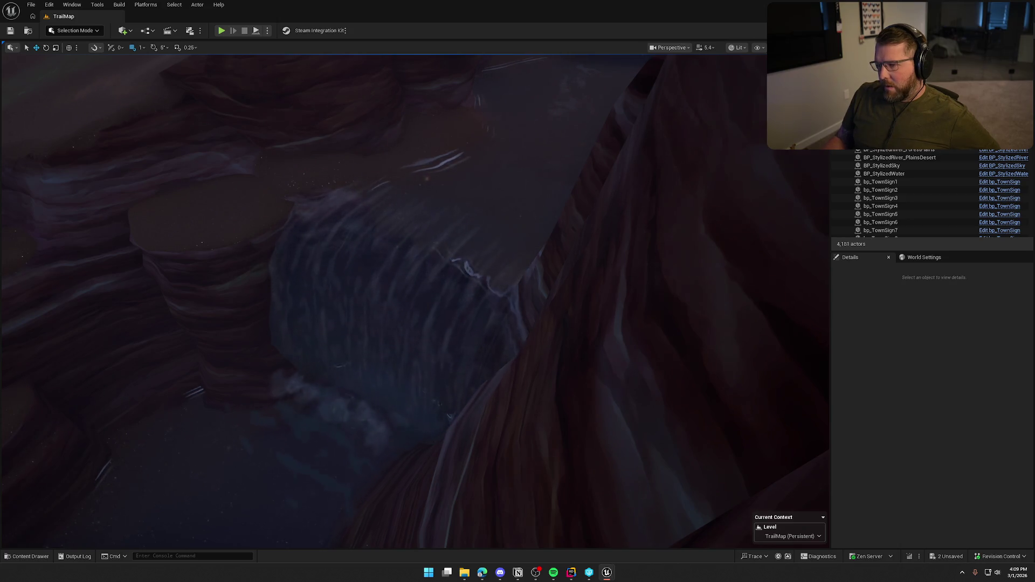
{"action": "mouse_move", "coordinate": [520, 251]}
{"action": "left_mouse_down"}
{"action": "mouse_move", "coordinate": [501, 258]}
{"action": "mouse_move", "coordinate": [458, 237]}
{"action": "mouse_move", "coordinate": [524, 241]}
{"action": "left_mouse_up"}
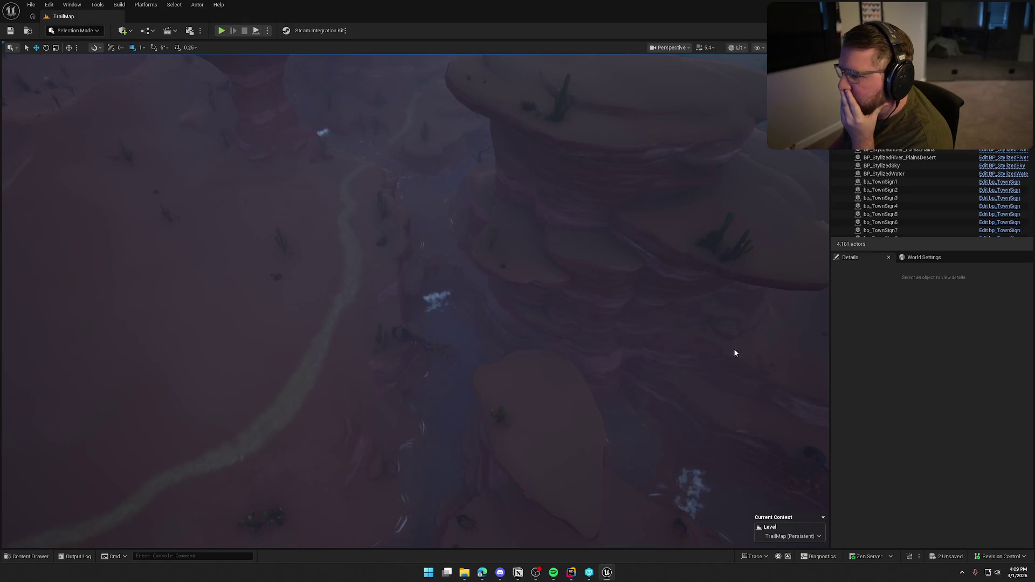
{"action": "left_click_drag", "start_coordinate": [616, 307], "coordinate": [617, 329]}
{"action": "mouse_move", "coordinate": [547, 279]}
{"action": "left_mouse_down"}
{"action": "mouse_move", "coordinate": [547, 253]}
{"action": "mouse_move", "coordinate": [547, 291]}
{"action": "mouse_move", "coordinate": [547, 279]}
{"action": "left_mouse_up"}
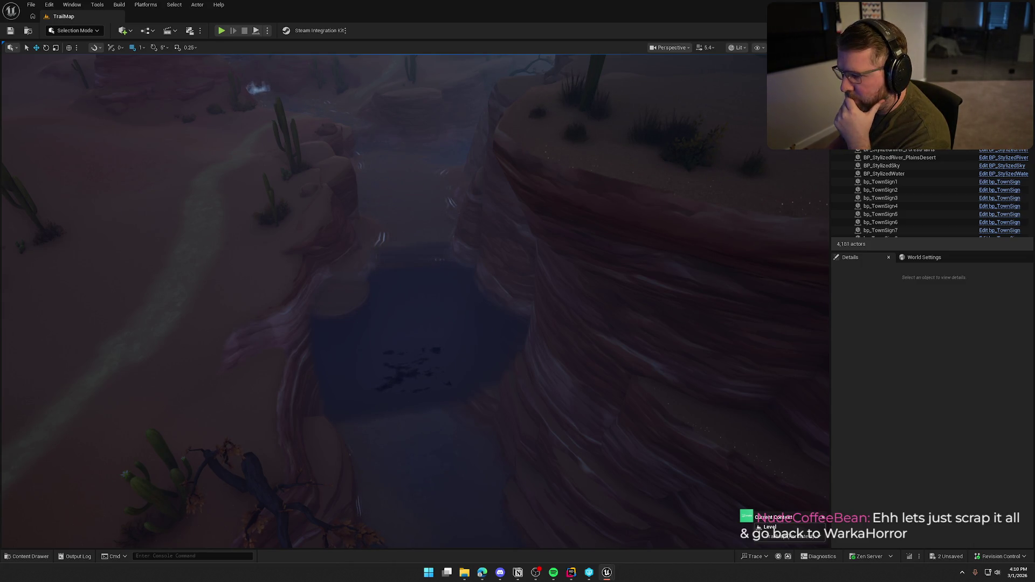
{"action": "left_click_drag", "start_coordinate": [569, 345], "coordinate": [569, 345]}
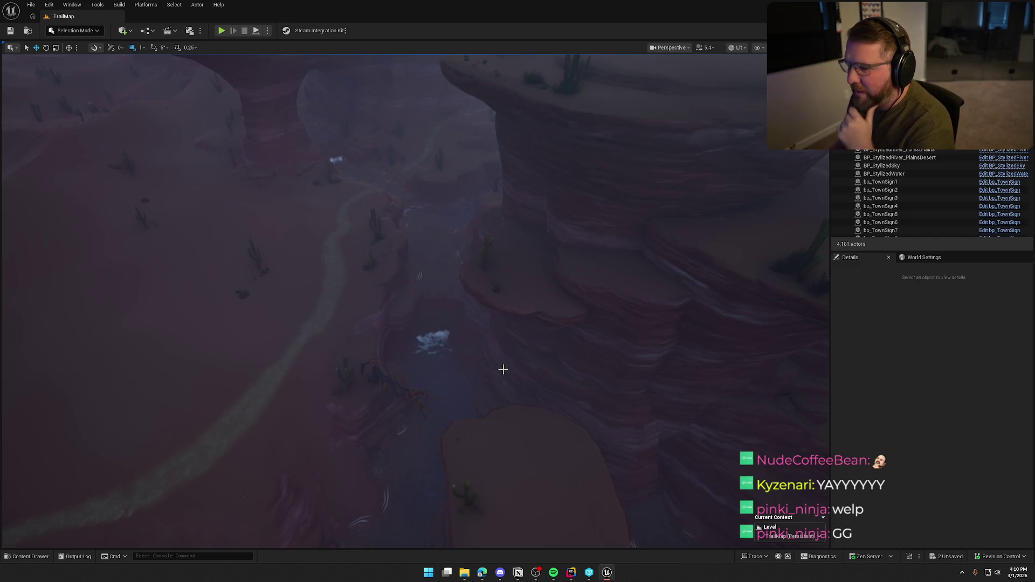
- Run a Play-In-Editor test of TrailMap's frontier town, then stop it
{"action": "scroll", "coordinate": [504, 369], "scroll_direction": "up", "scroll_amount": 6}
{"action": "scroll", "coordinate": [351, 301], "scroll_direction": "up", "scroll_amount": 5}
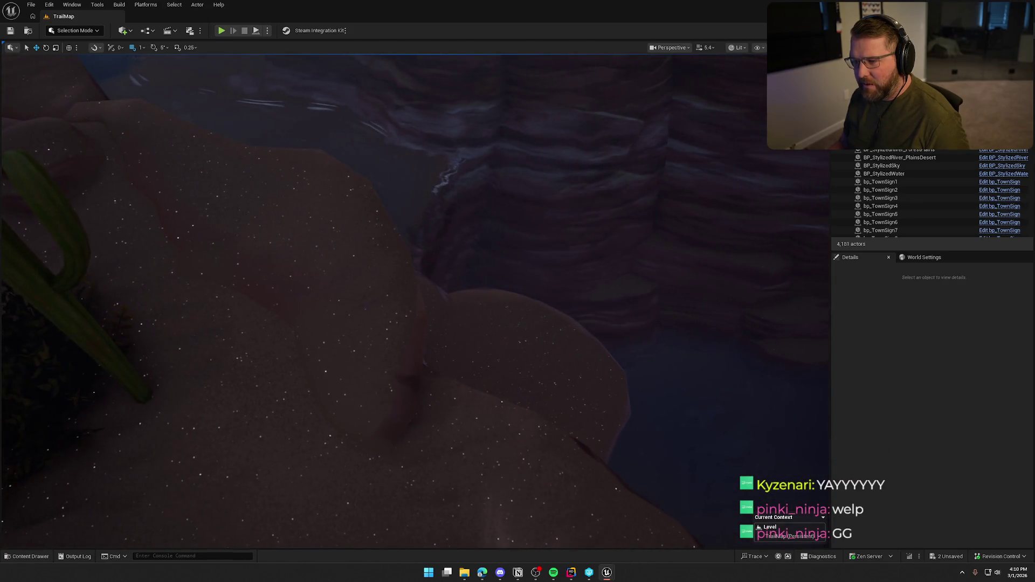
{"action": "scroll", "coordinate": [382, 302], "scroll_direction": "down", "scroll_amount": 5}
{"action": "scroll", "coordinate": [501, 370], "scroll_direction": "down", "scroll_amount": 5}
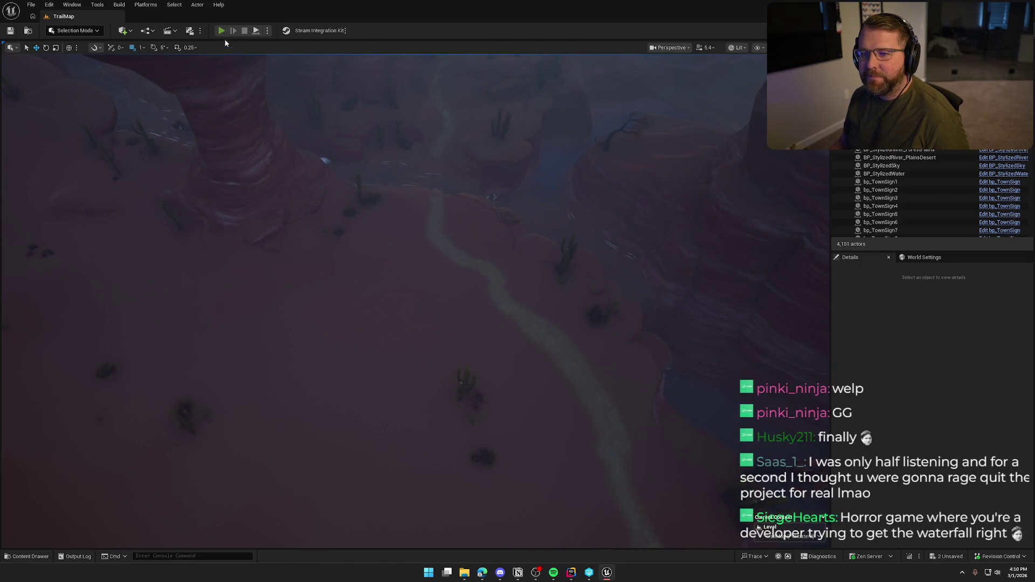
{"action": "key", "text": "alt+p"}
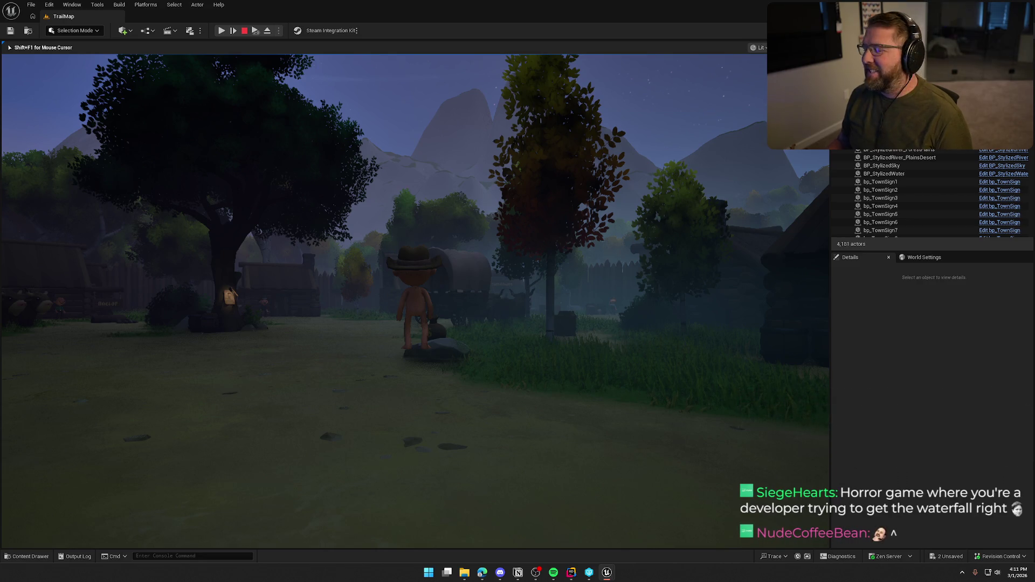
{"action": "left_click", "coordinate": [352, 257]}
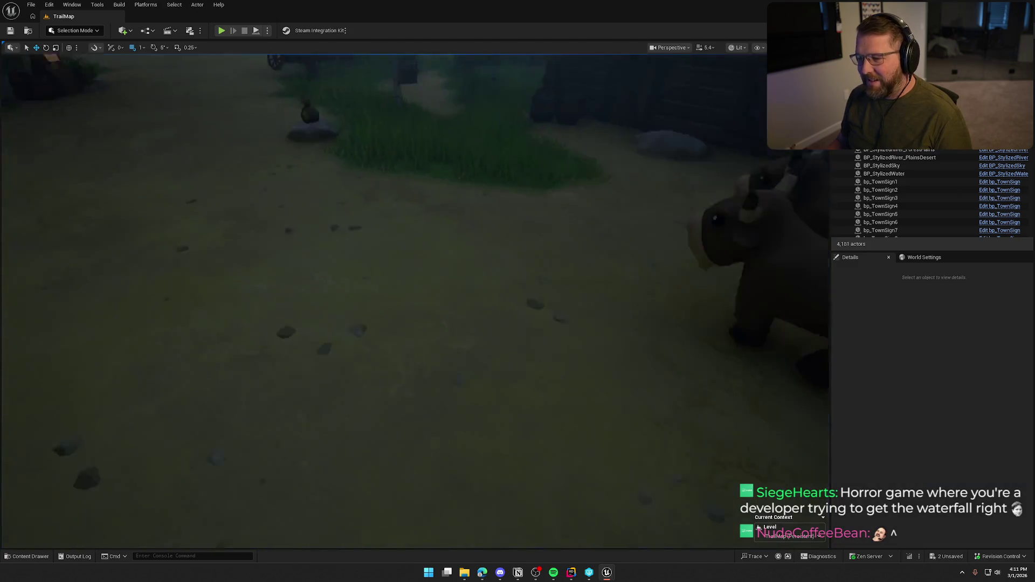
- Restart the play test and rerun the Checkpoint 2 console command to respawn by the graveyard
{"action": "key", "text": "Escape"}
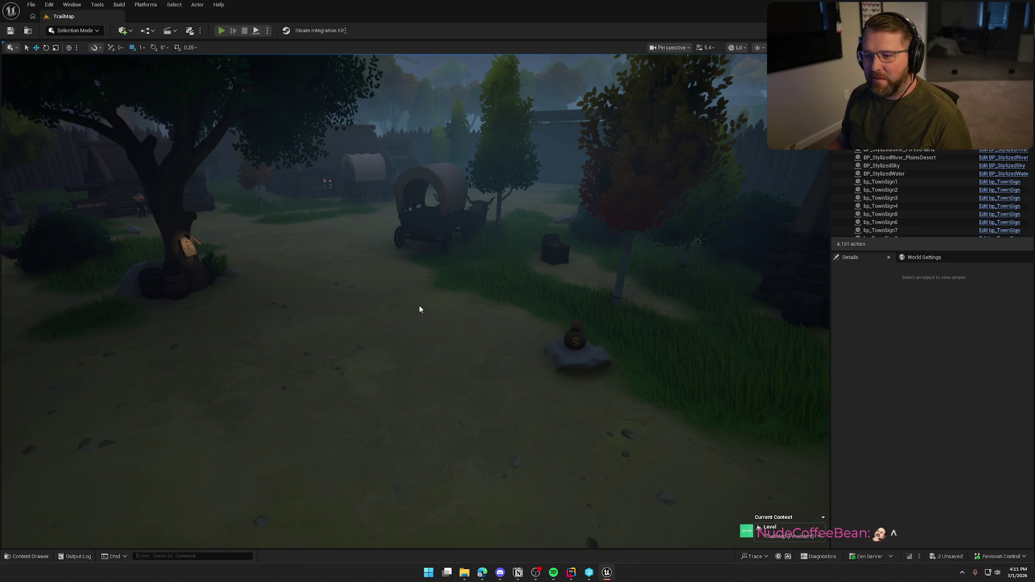
{"action": "key", "text": "alt+p"}
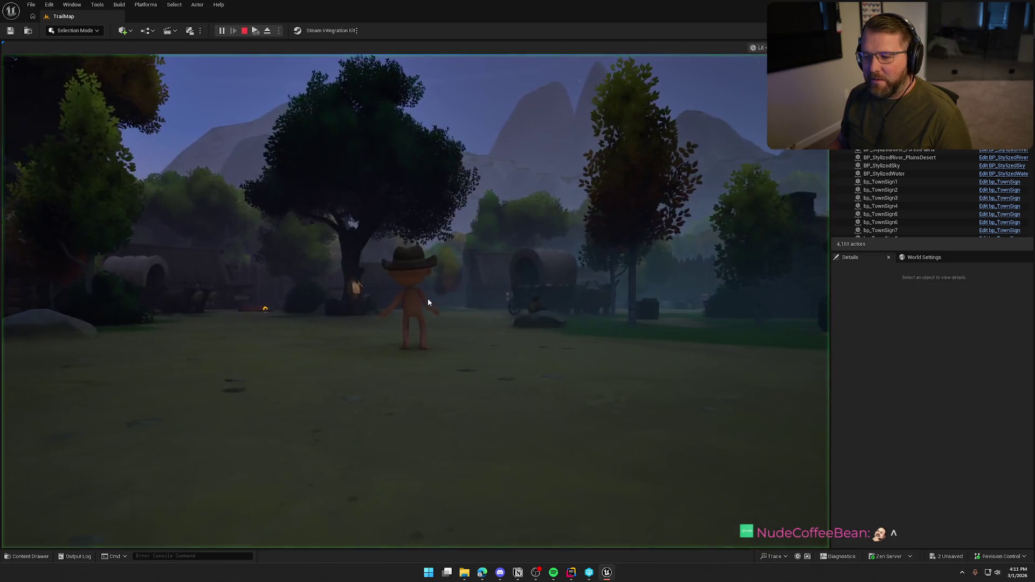
{"action": "key", "text": "shift+F1"}
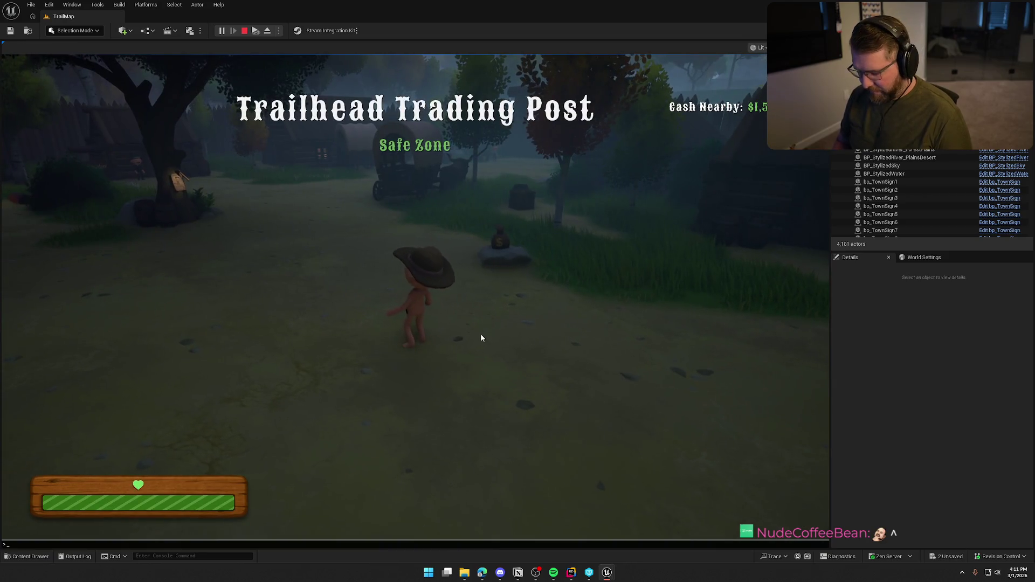
{"action": "key", "text": "grave"}
{"action": "key", "text": "Up"}
{"action": "key", "text": "Return"}
{"action": "key", "text": "grave"}
{"action": "key", "text": "Up"}
{"action": "key", "text": "Return"}
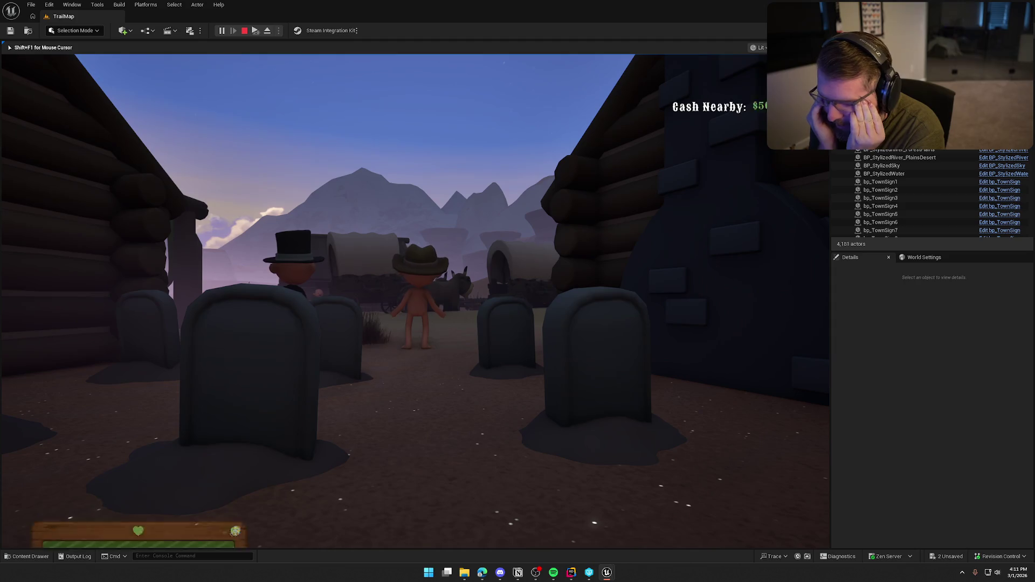
- Sprint the character through town to the wagons by the stable
{"action": "key", "text": "w"}
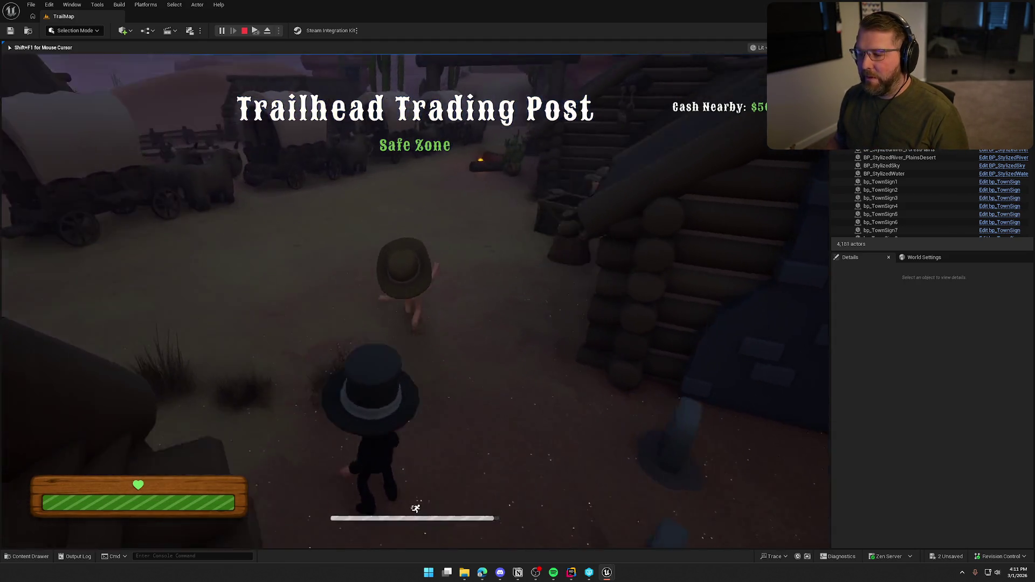
{"action": "key", "text": "shift"}
{"action": "key", "text": "w"}
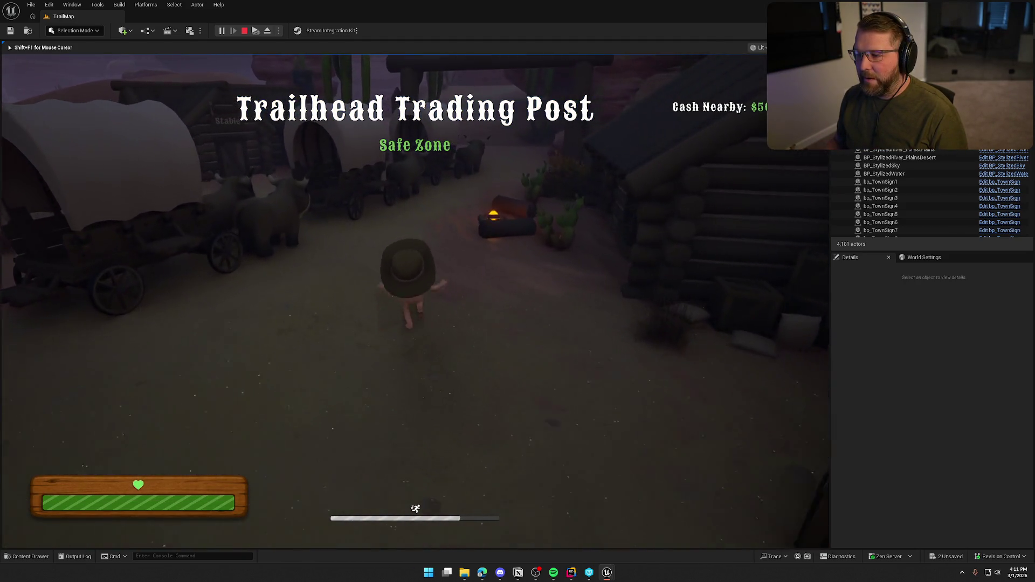
{"action": "key", "text": "w"}
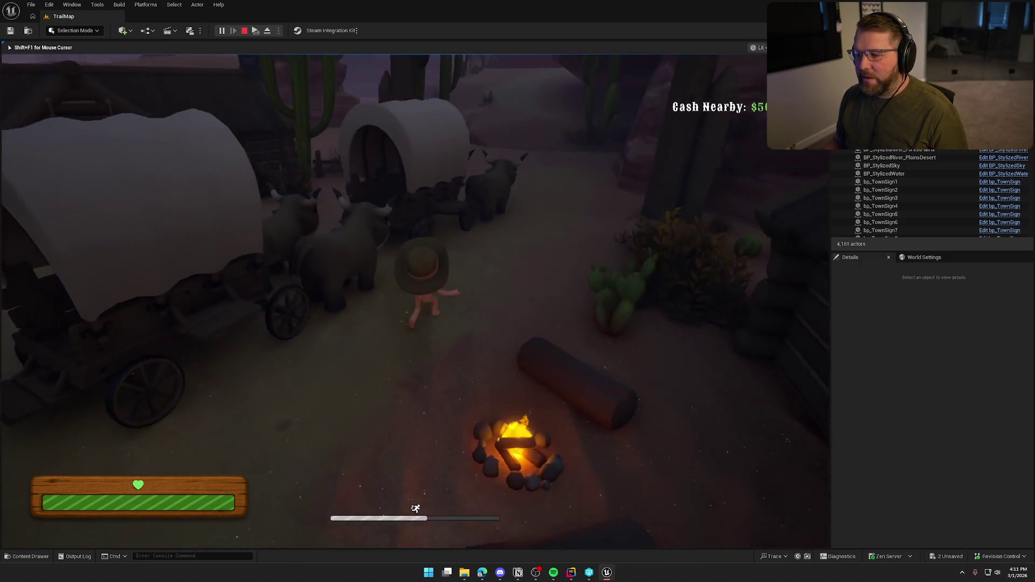
{"action": "key", "text": "w"}
- Board the covered wagon and drive it under the arch into Danger Noodle Desert
{"action": "key", "text": "e"}
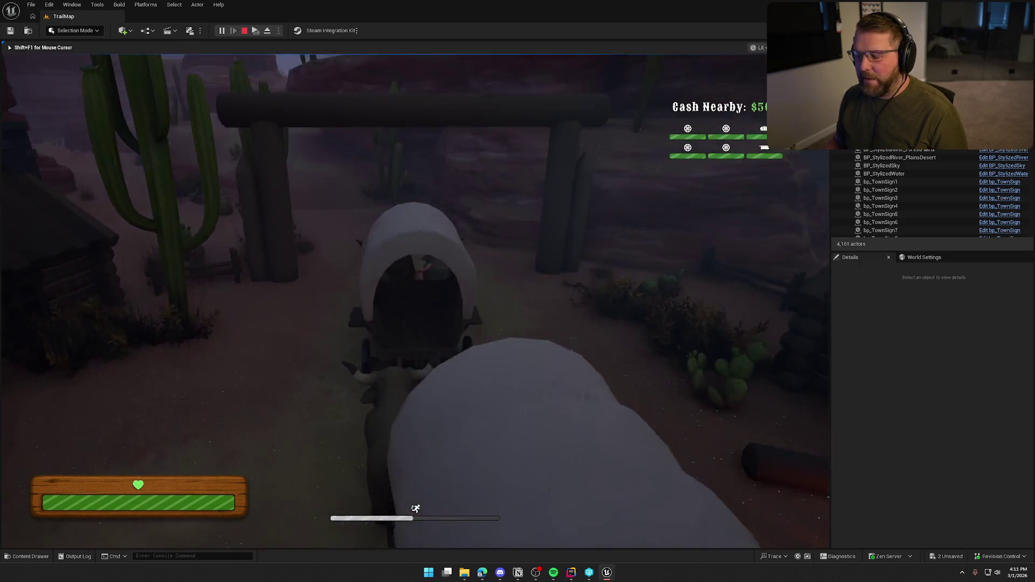
{"action": "key", "text": "w"}
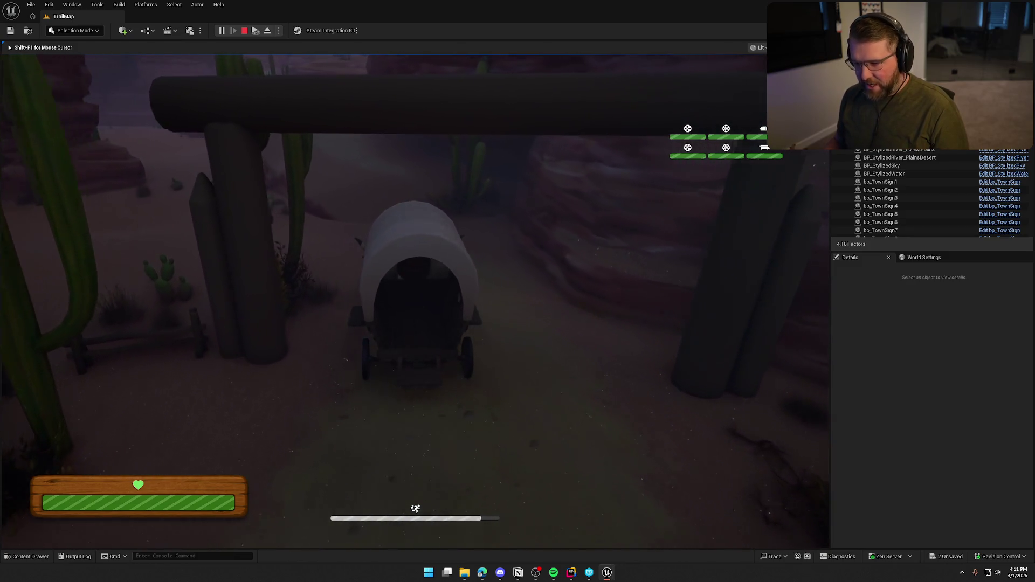
{"action": "key", "text": "w"}
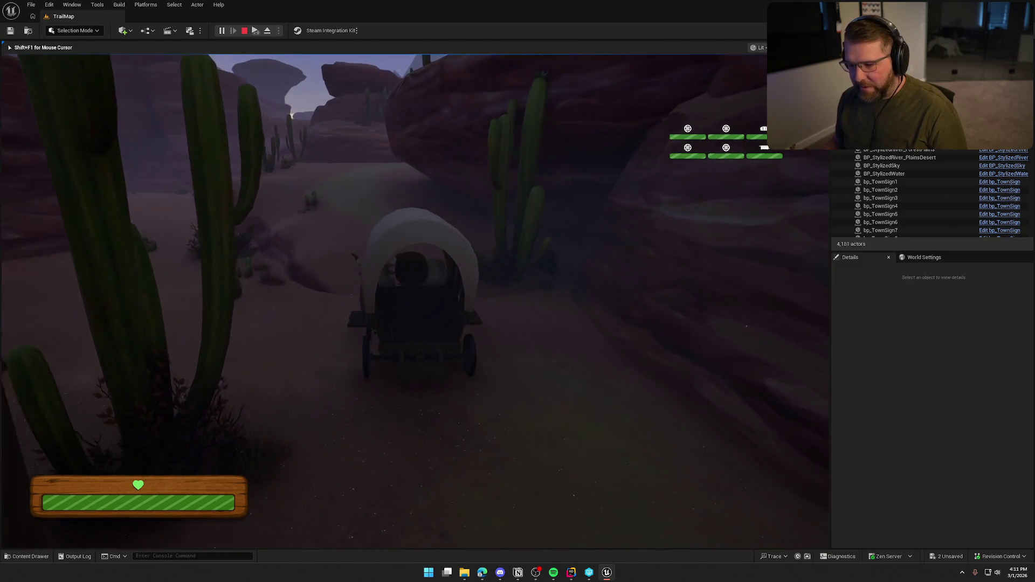
{"action": "key", "text": "w"}
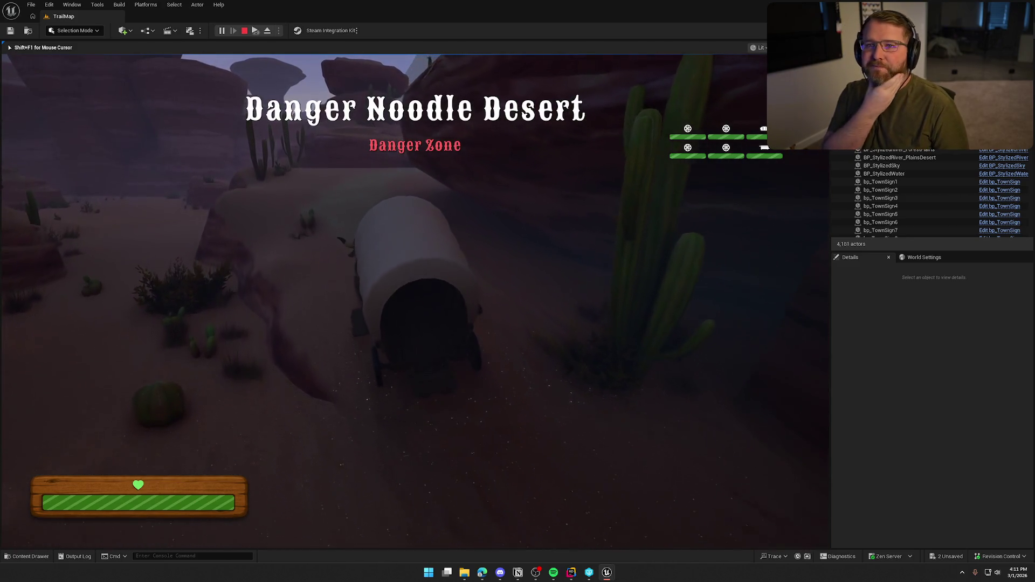
{"action": "key", "text": "w"}
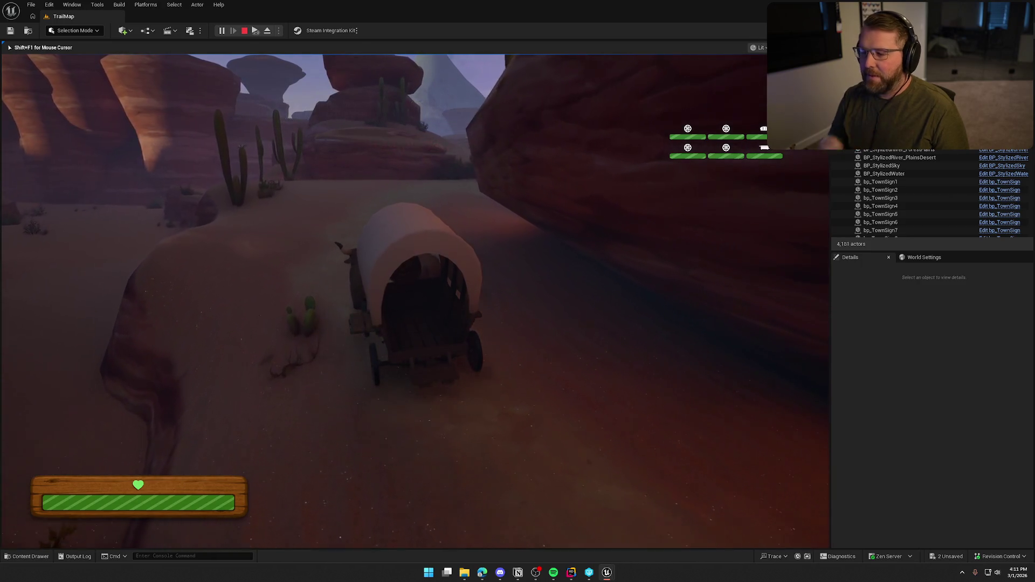
- Steer the wagon left, then sprint and walk on foot through the desert grass
{"action": "key", "text": "a"}
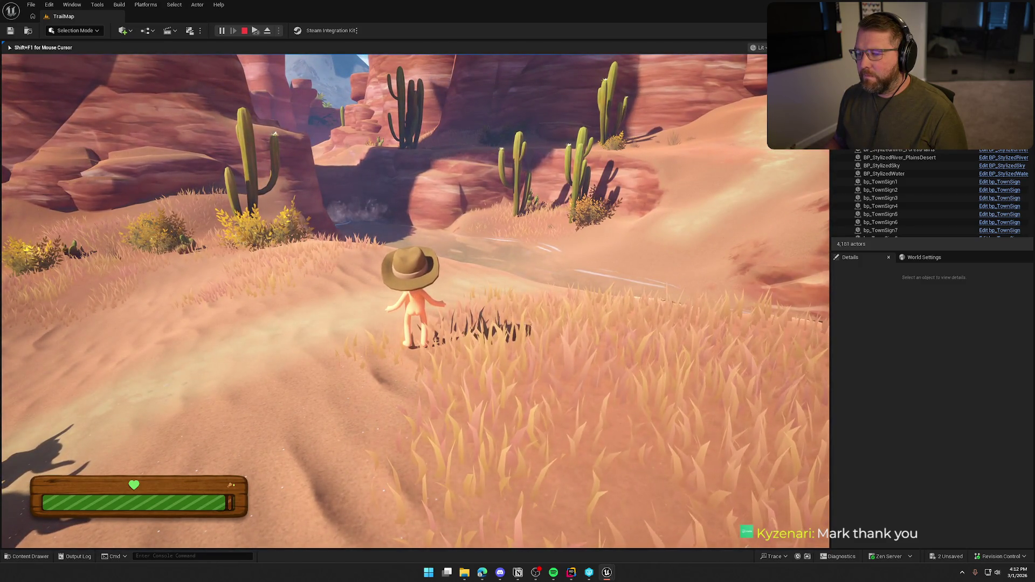
{"action": "key", "text": "shift"}
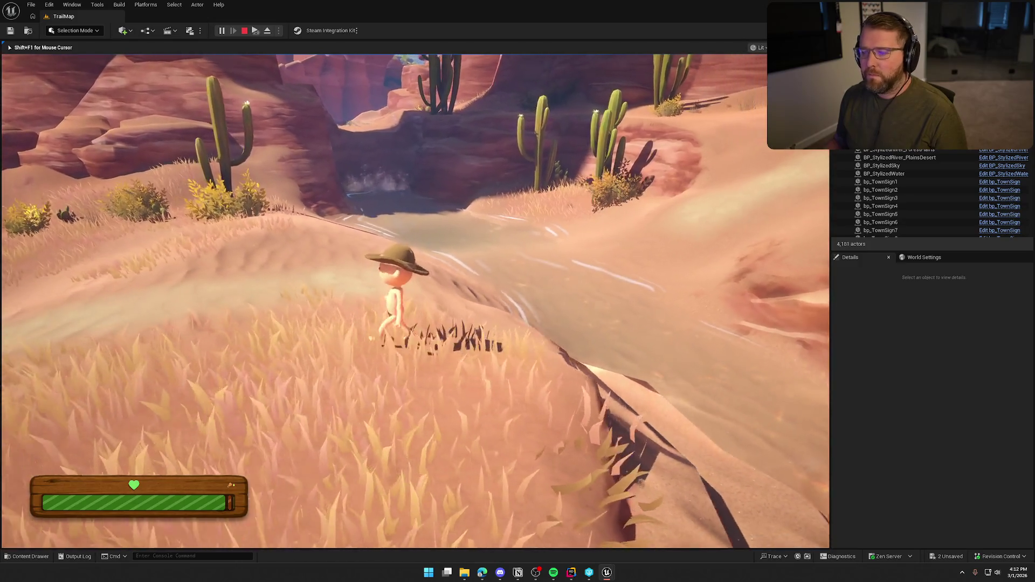
{"action": "key", "text": "w"}
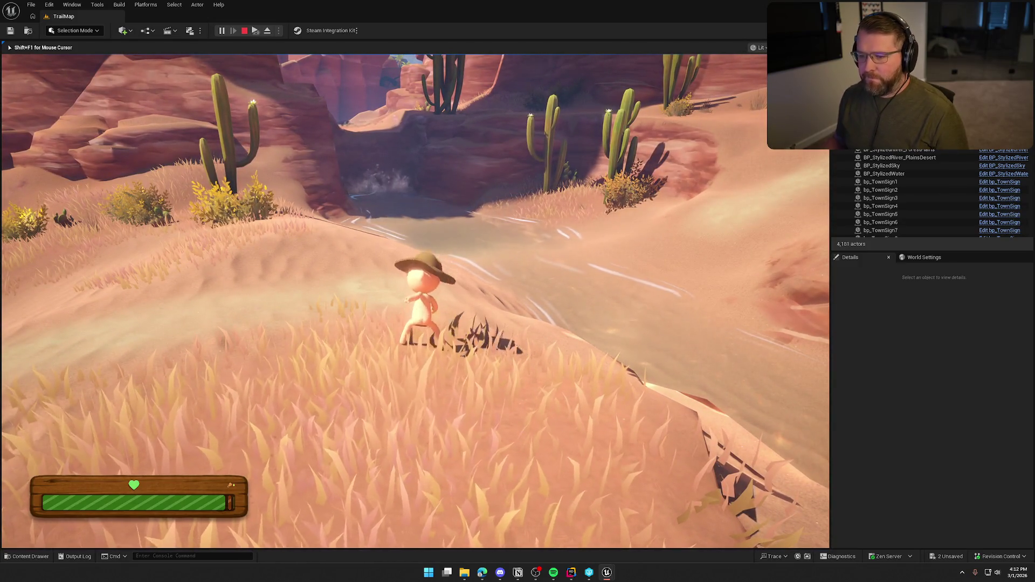